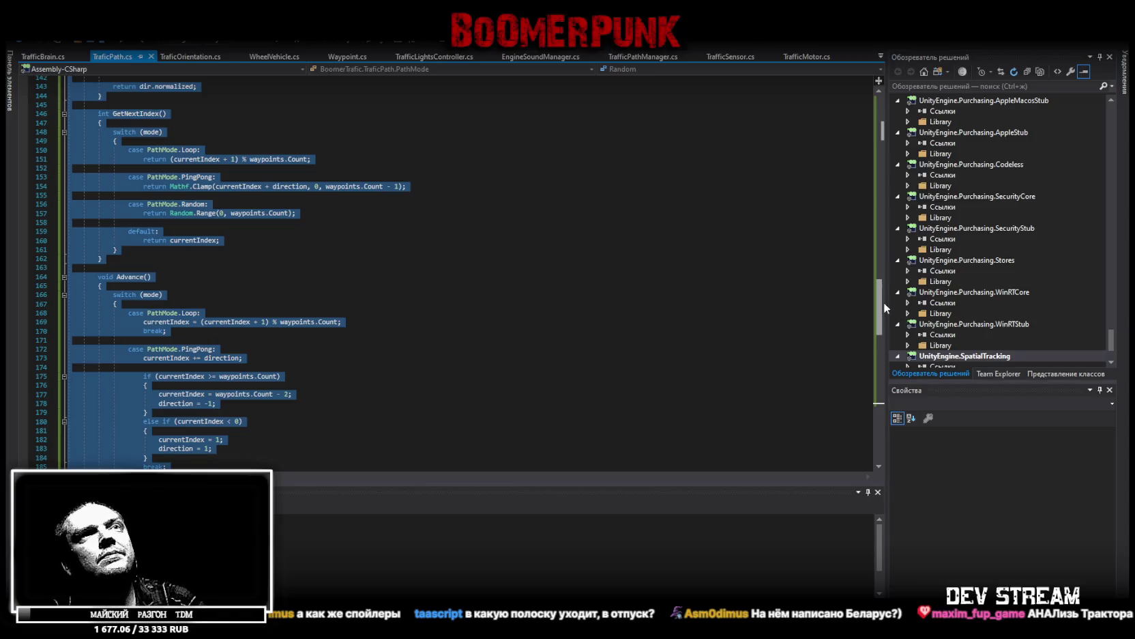
Select the TraficPath class name near the top of TraficPath.cs
left_click(145, 124)
double_click(145, 124)
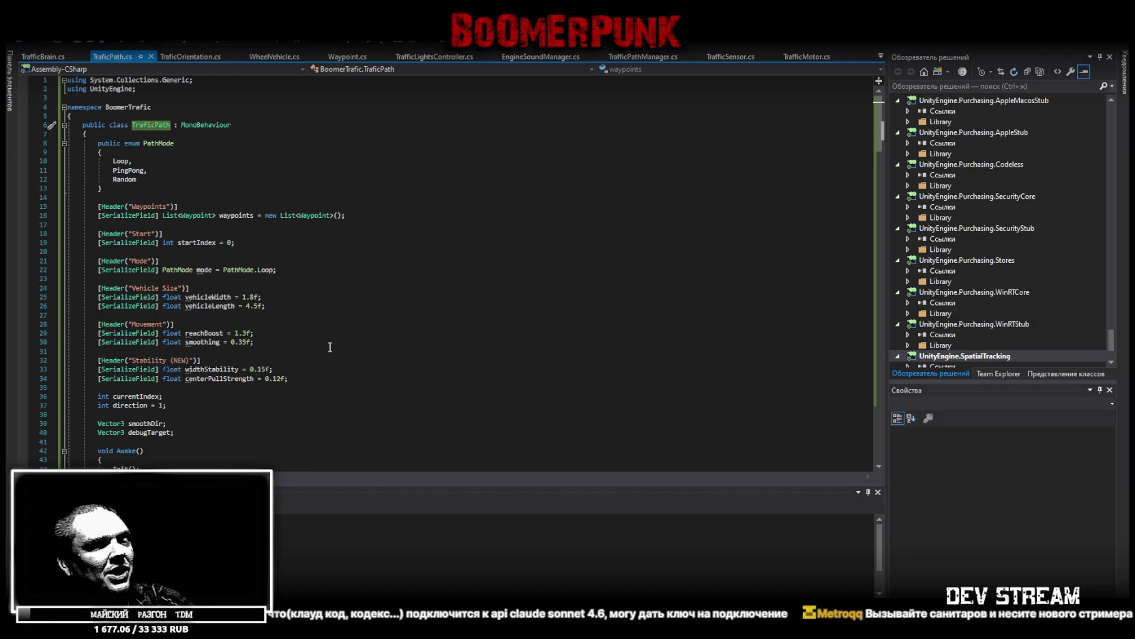
Replace all of TraficPath.cs with new code adding Random mode and GetCurrent, GetSpeedLimit, GetWaitTime
scroll(310, 330, "down", 10)
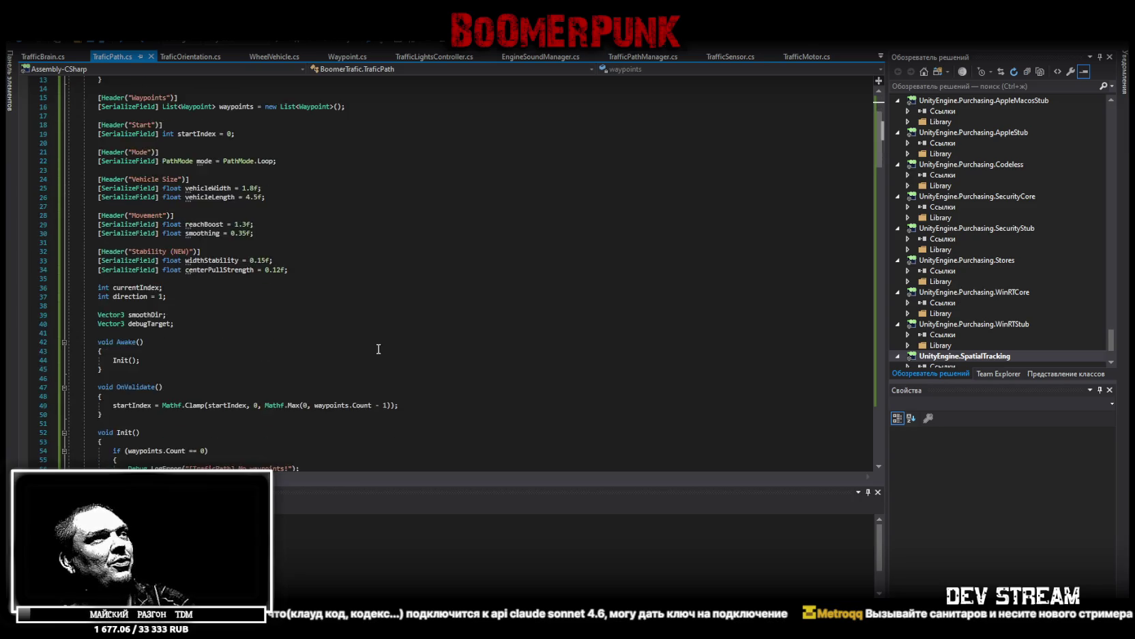
left_click(525, 417)
key("ctrl+a")
key("ctrl+v")
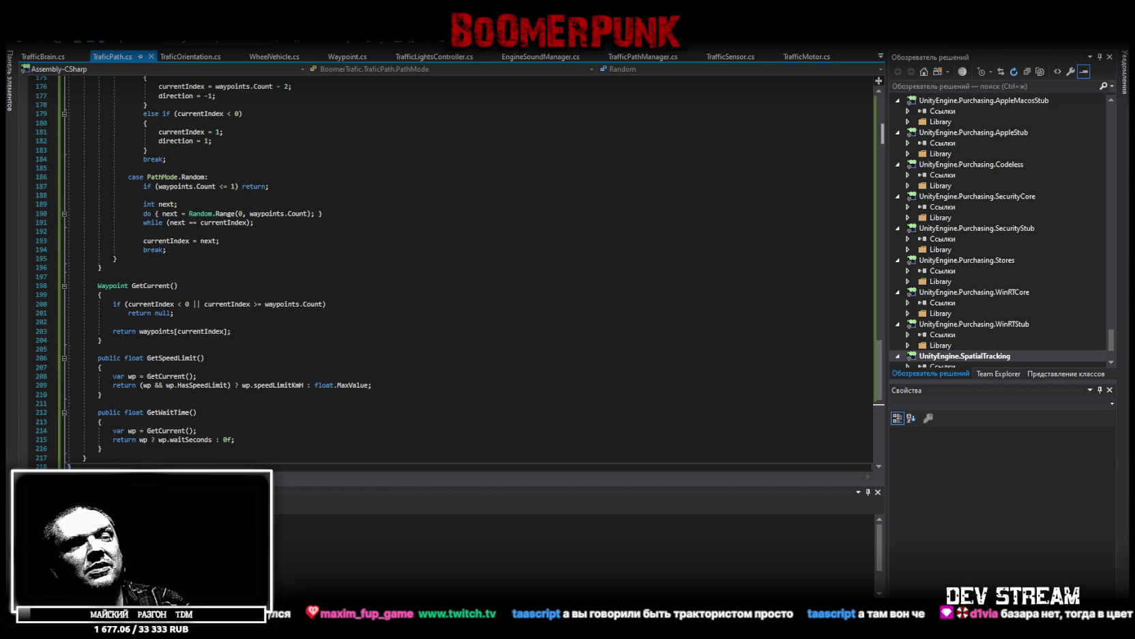
Save TrafficBrain.cs and bring up TraficOrientation.cs at its sensing and Cast code
left_click(60, 56)
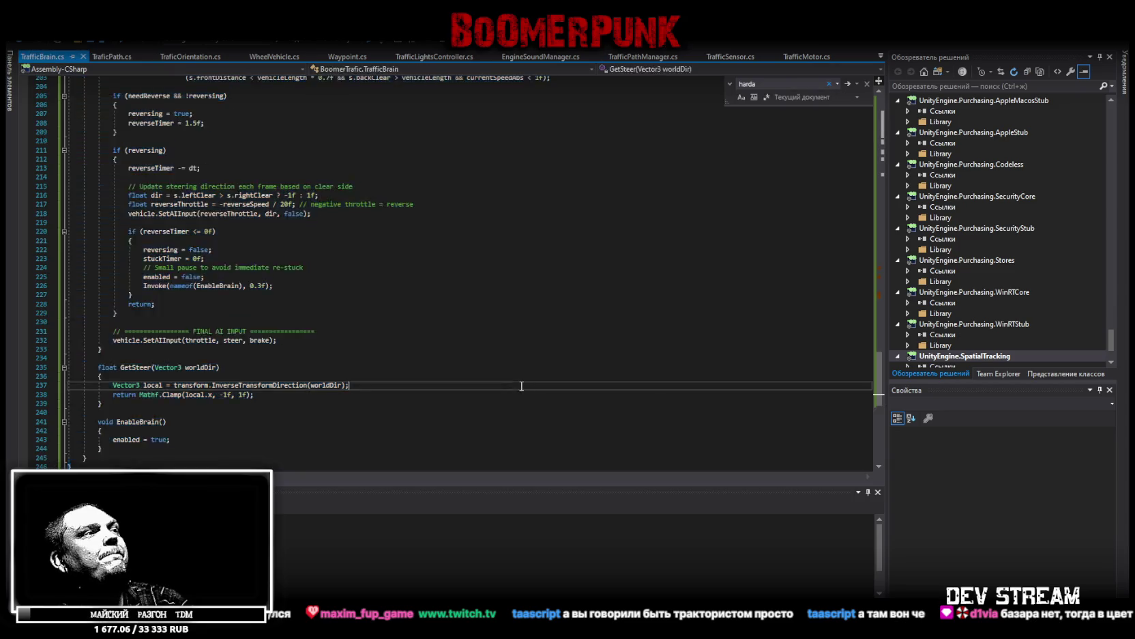
key("ctrl+s")
key("ctrl+f")
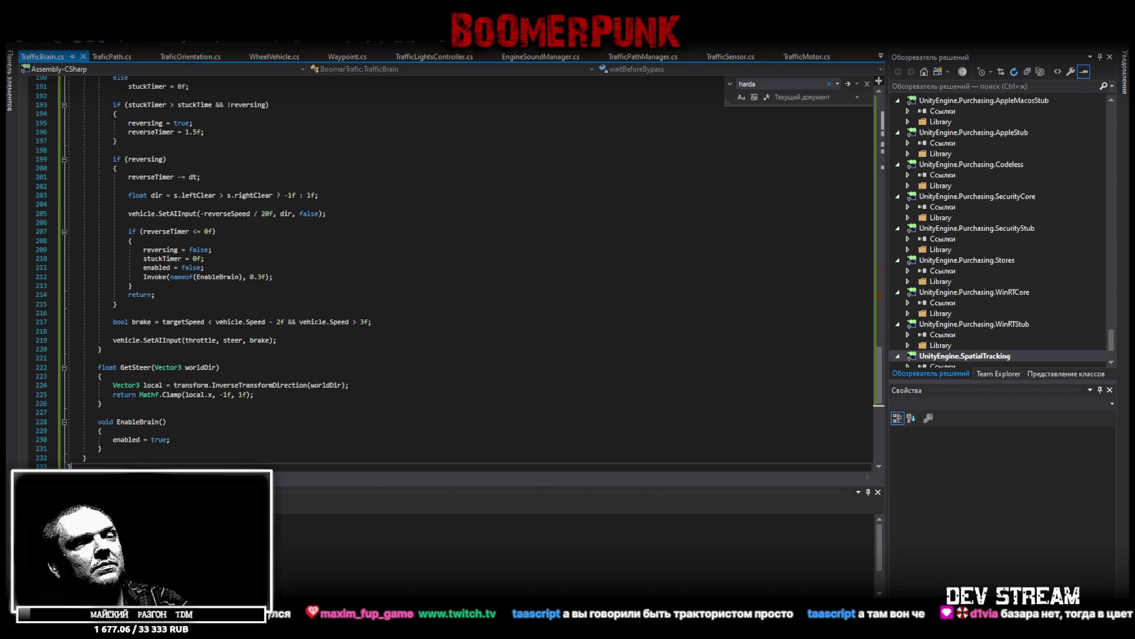
left_click(191, 56)
scroll(440, 314, "down", 5)
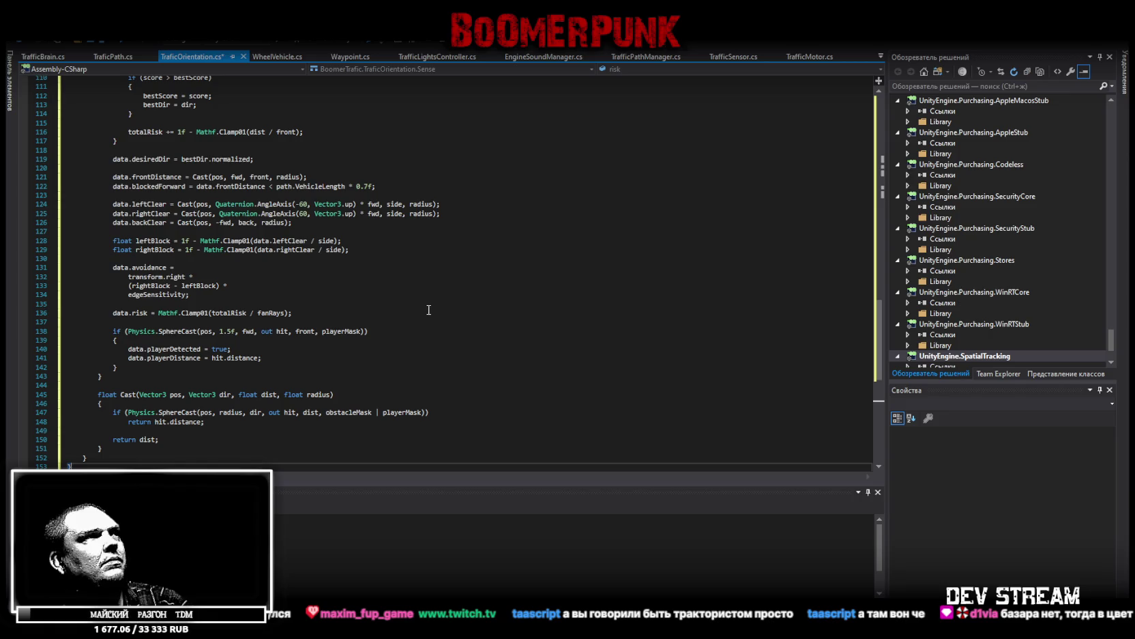
Save TraficOrientation.cs and replace its contents with the new code version
key("ctrl+s")
key("ctrl+a")
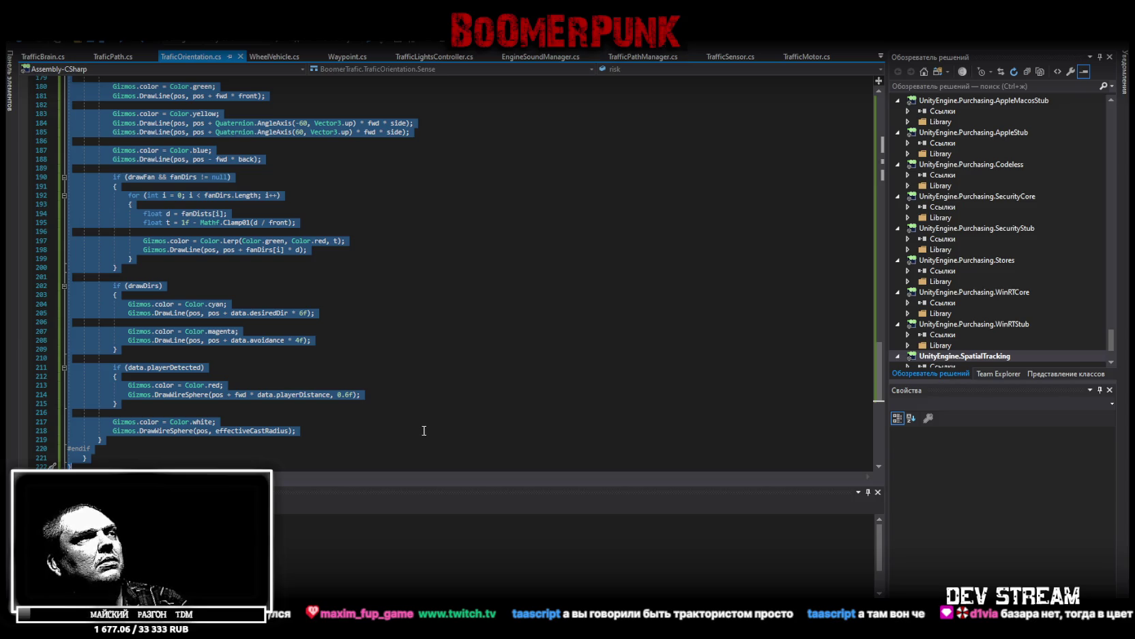
key("ctrl+v")
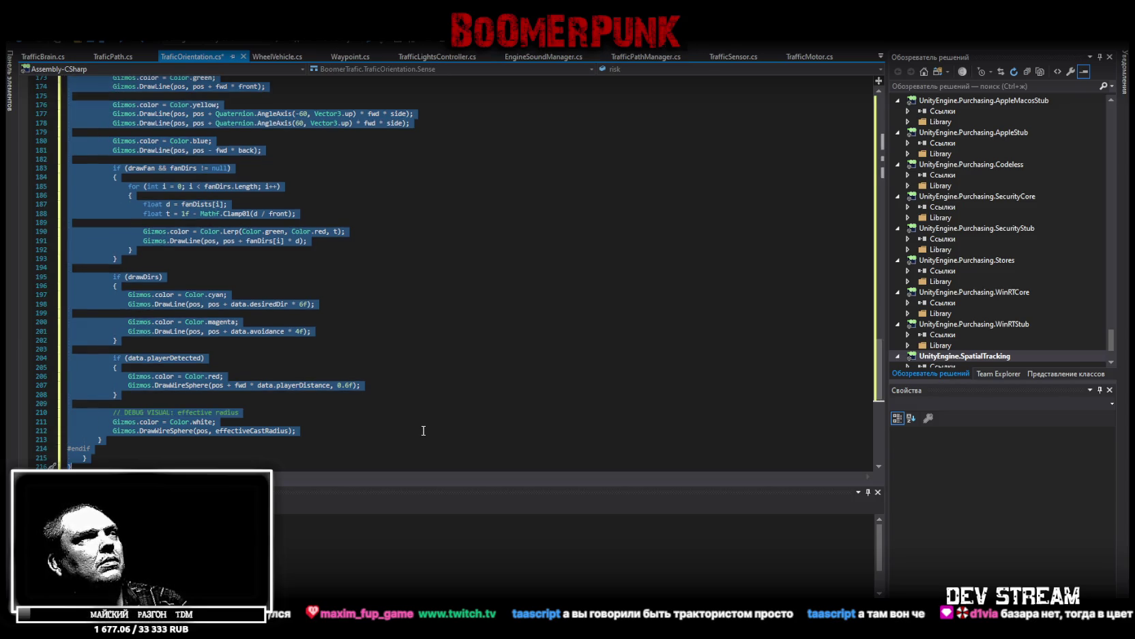
scroll(423, 430, "up", 6)
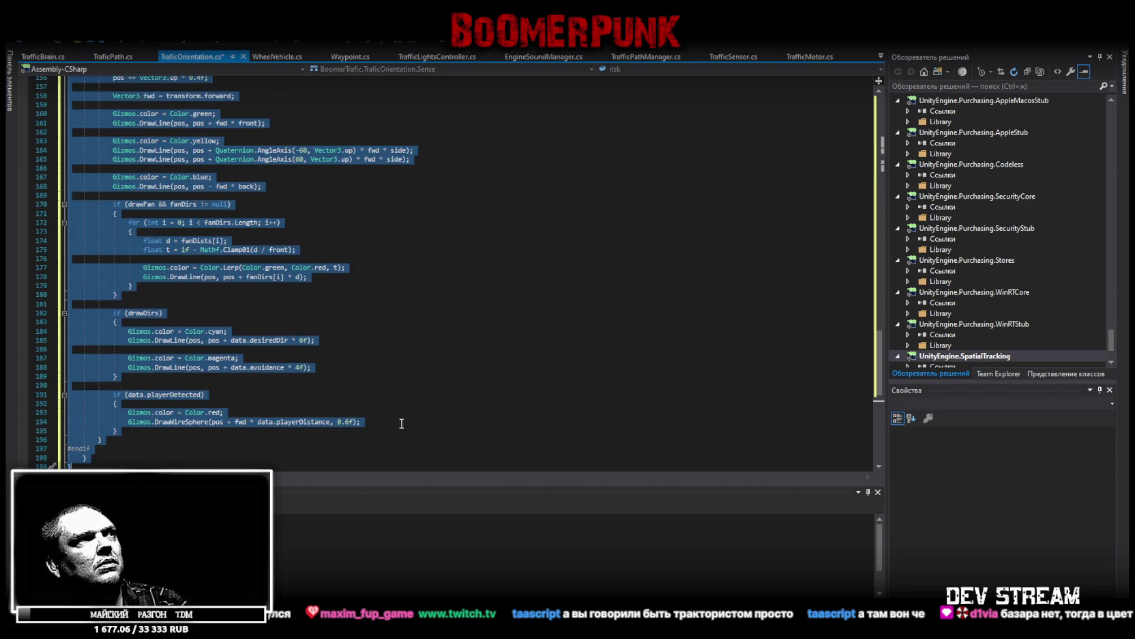
Review the new sensing and gizmo code, then save TraficOrientation.cs
left_click(384, 419)
scroll(385, 419, "up", 15)
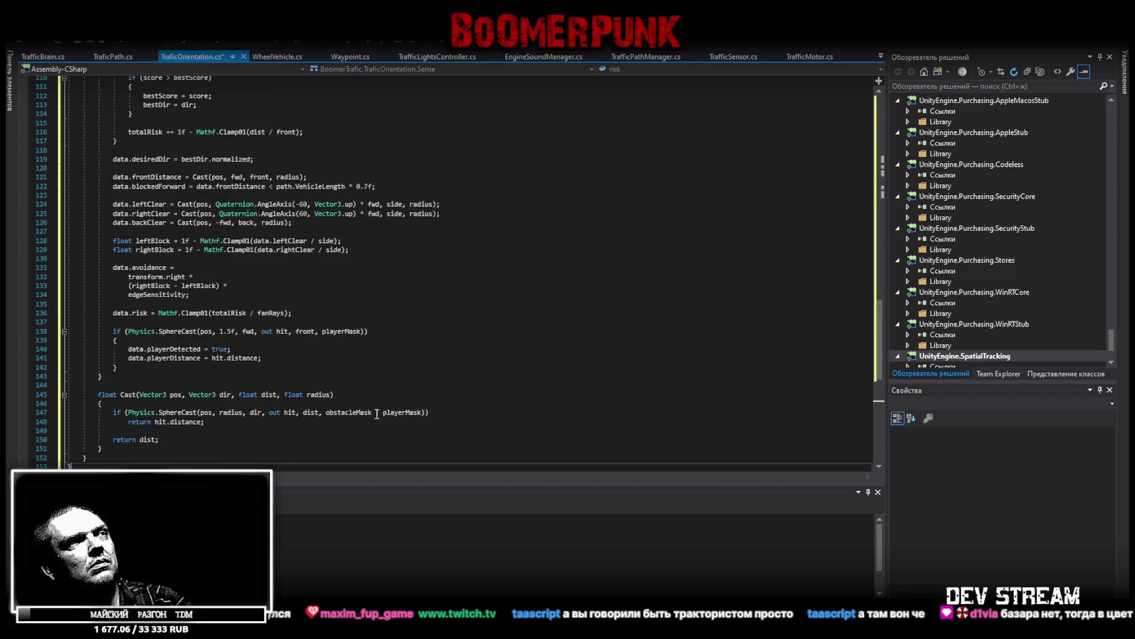
mouse_move(377, 413)
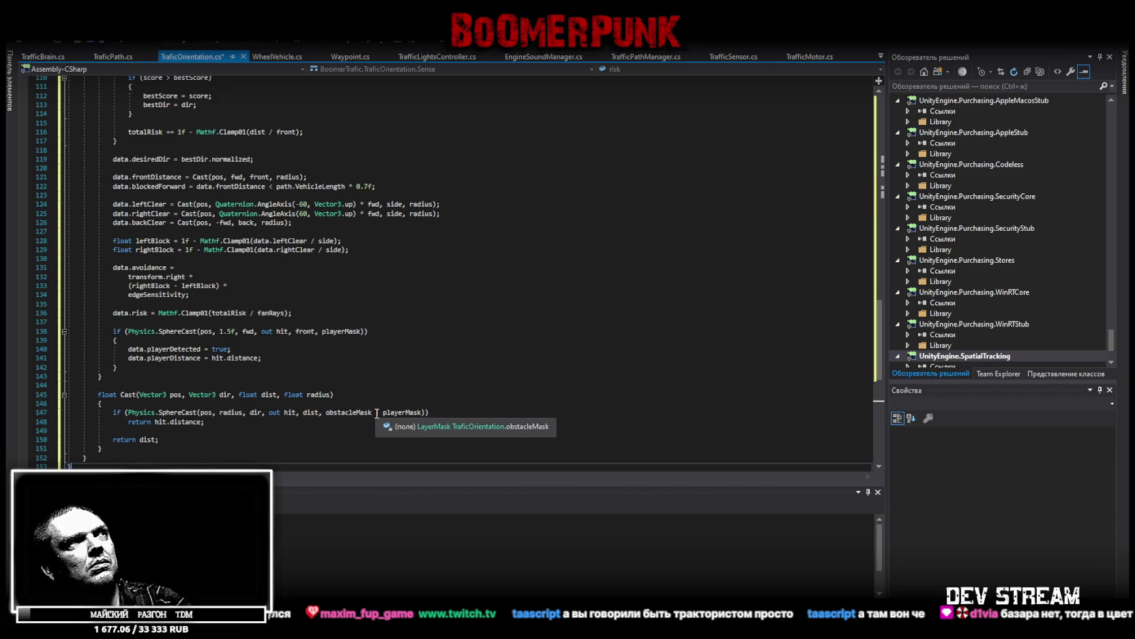
key("ctrl+a")
key("ctrl+c")
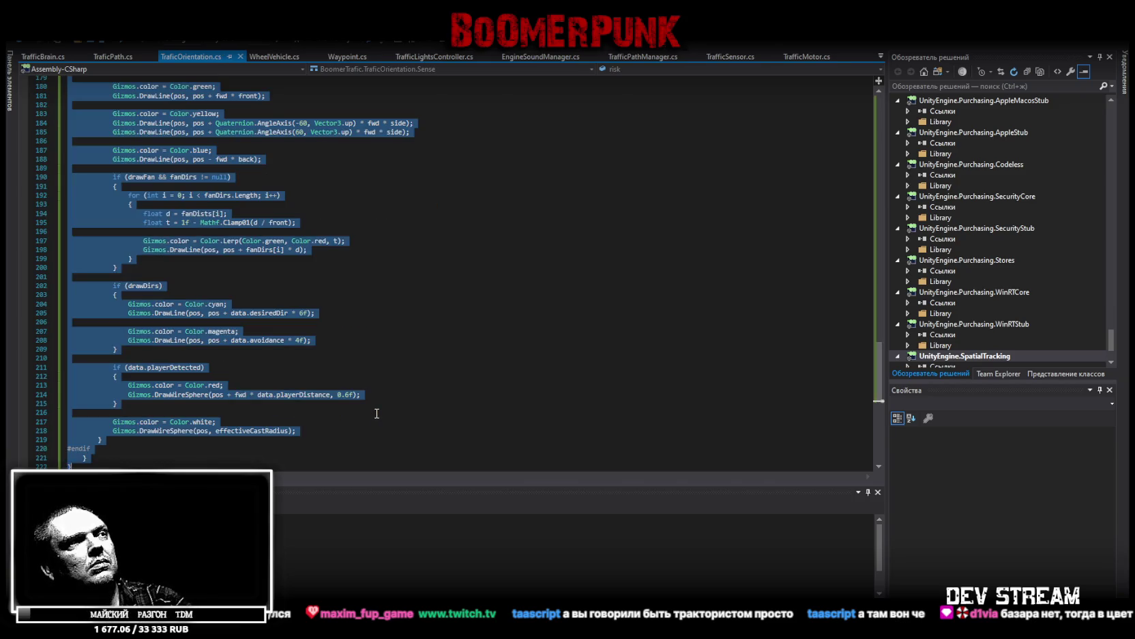
key("ctrl+s")
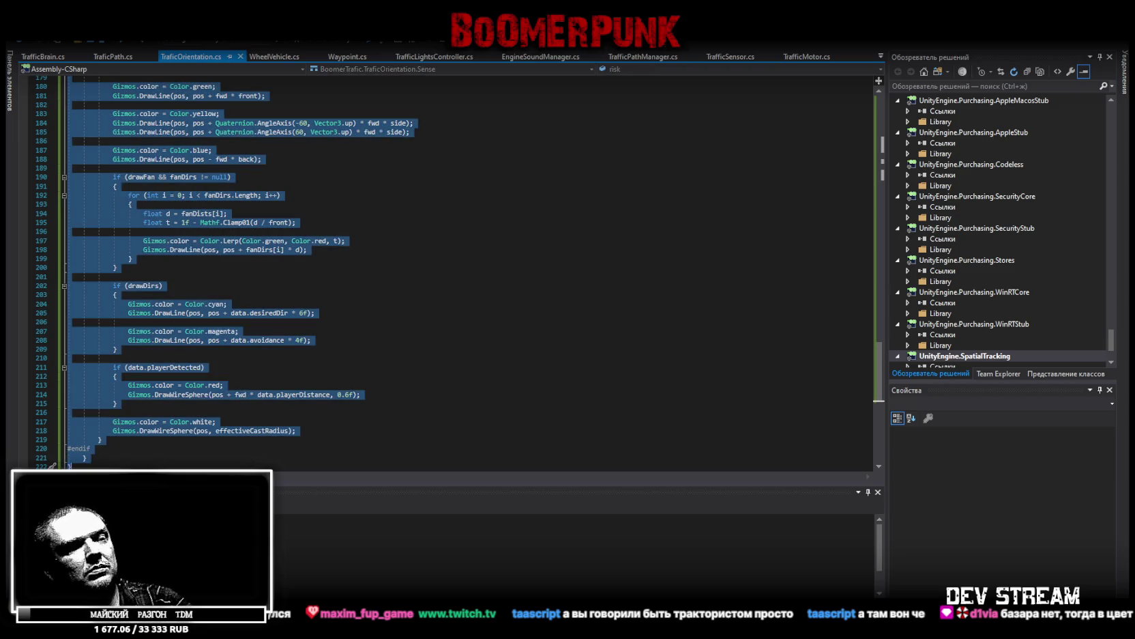
key("alt+Tab")
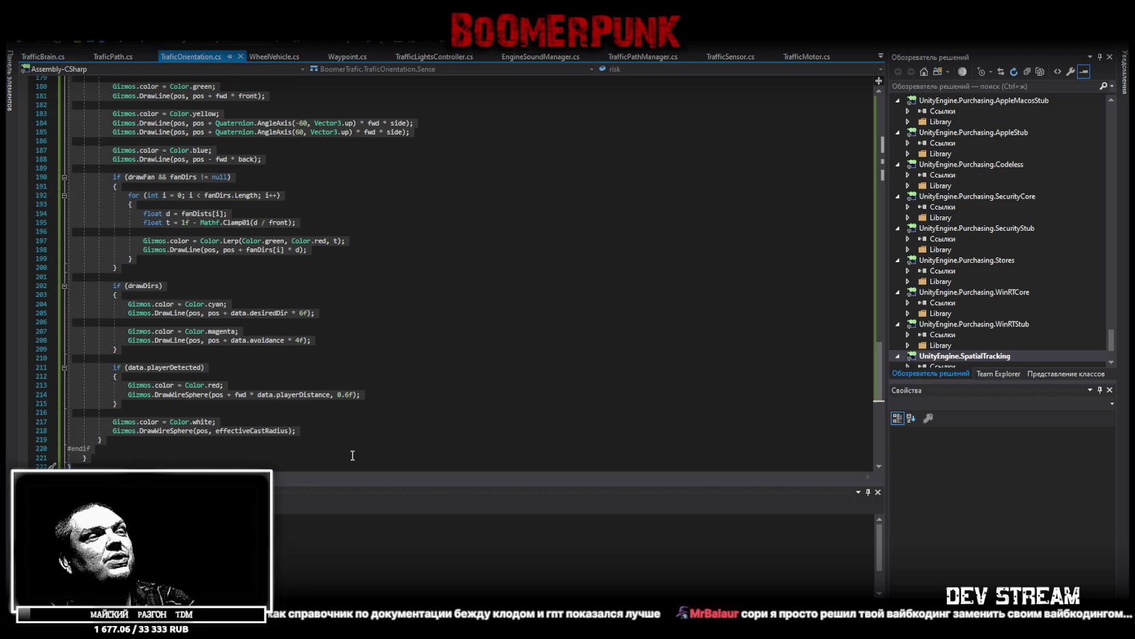
Paste the updated code into TraficOrientation.cs and return to Unity so the scripts recompile
key("ctrl+v")
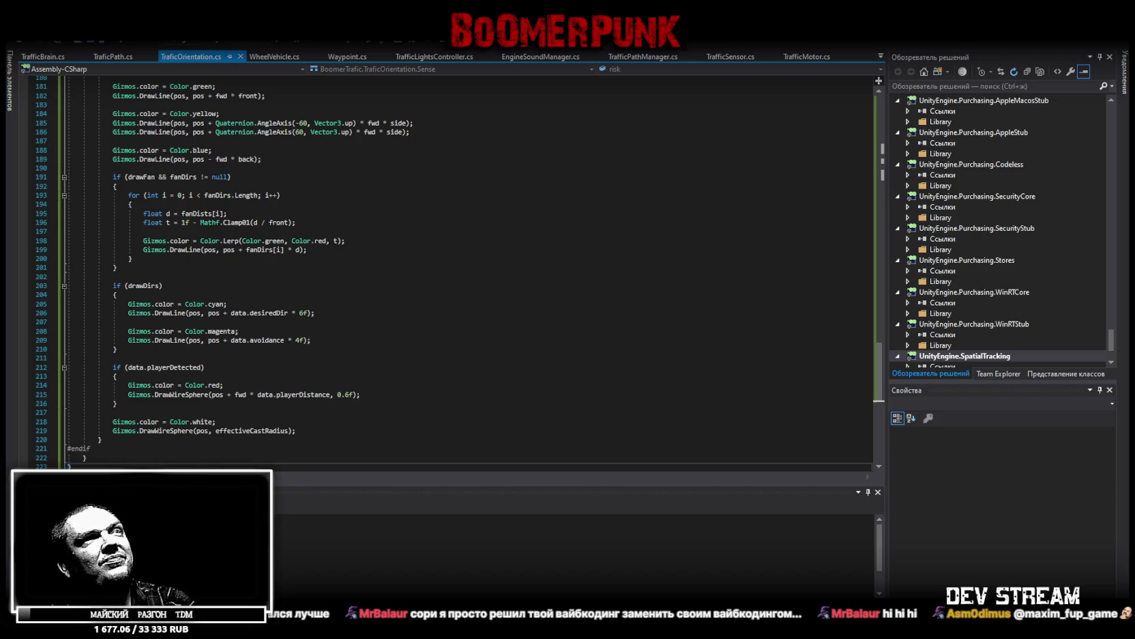
key("alt+Tab")
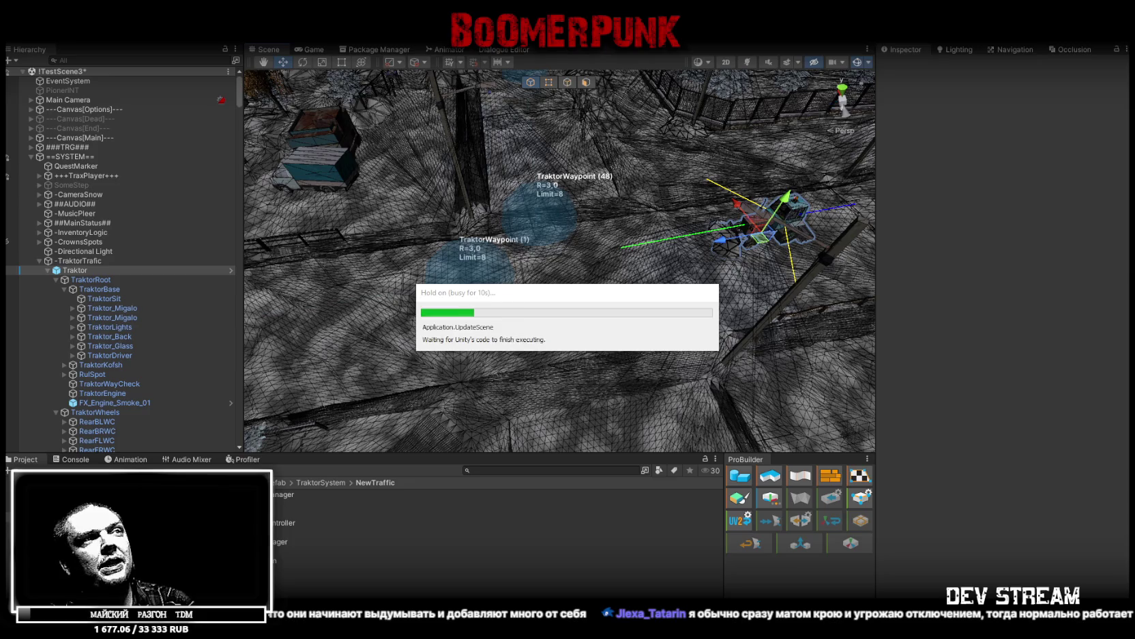
Check the Console for compile messages, then go back to the Project files view
left_click(74, 460)
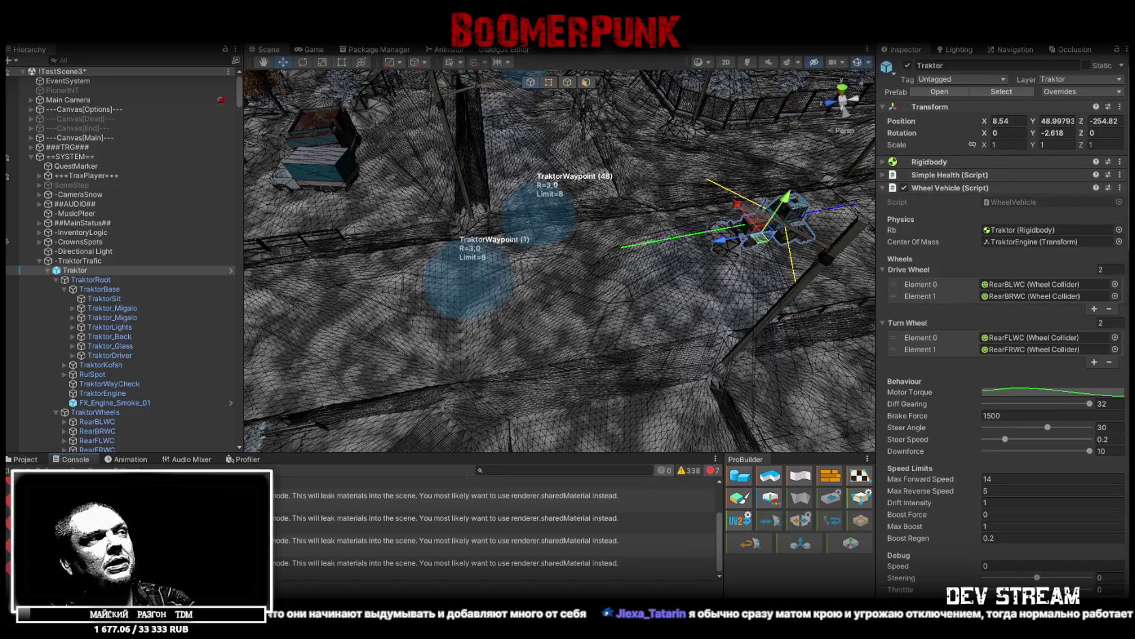
left_click(23, 459)
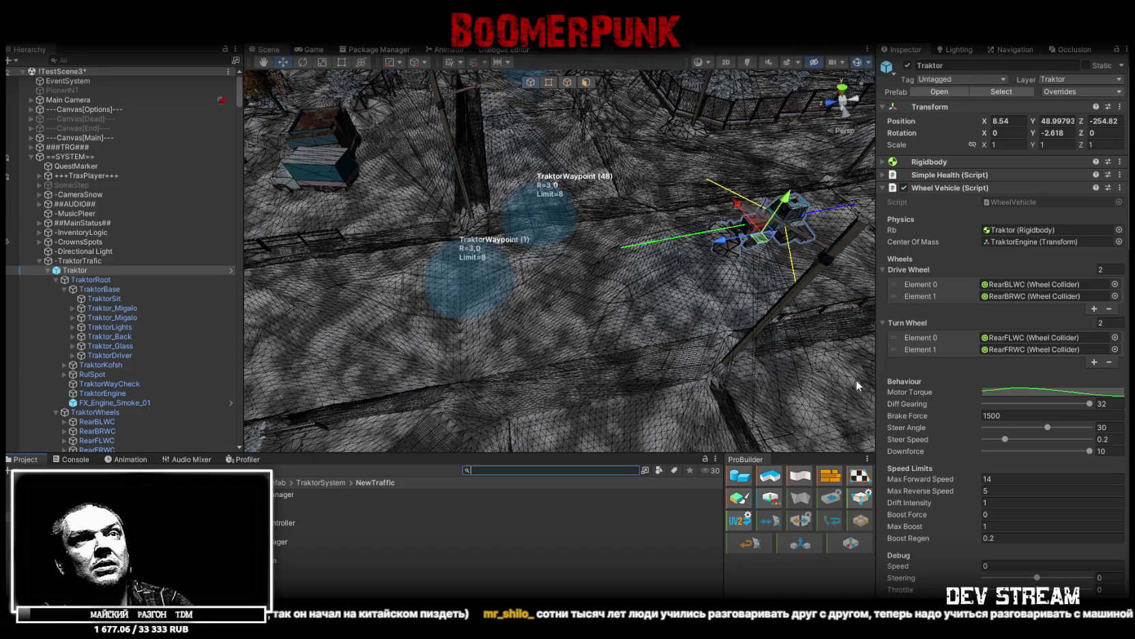
scroll(1064, 397, "down", 15)
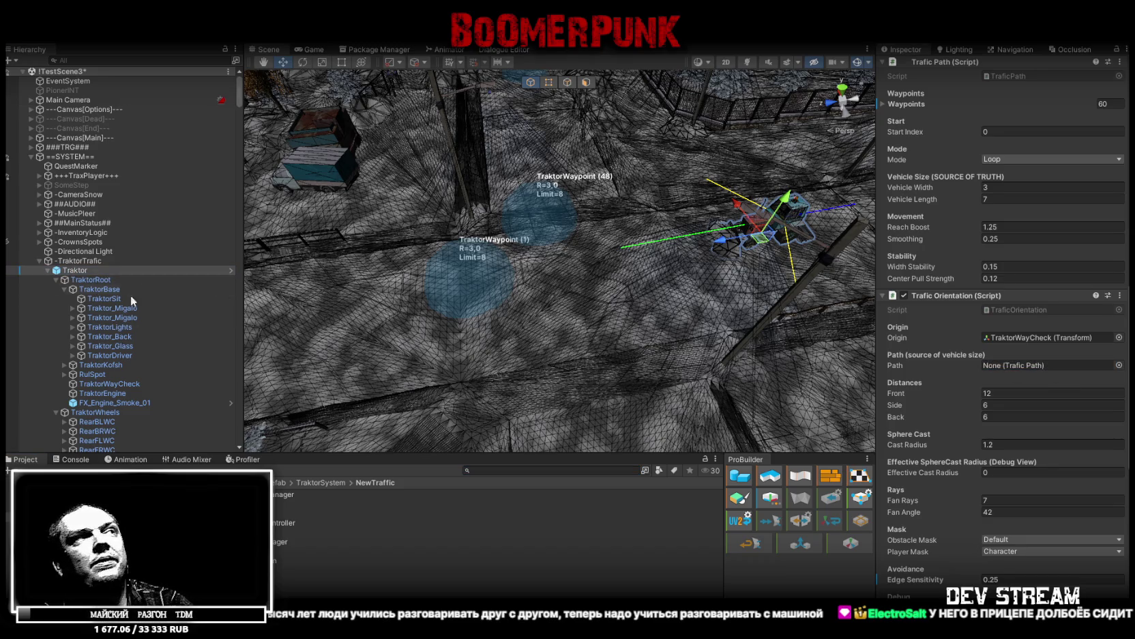
Scroll through the Traktor's Trafic Path, Trafic Orientation and Traffic Brain settings and fly toward waypoint 47
left_click_drag(1033, 374, 1032, 375)
scroll(997, 389, "down", 5)
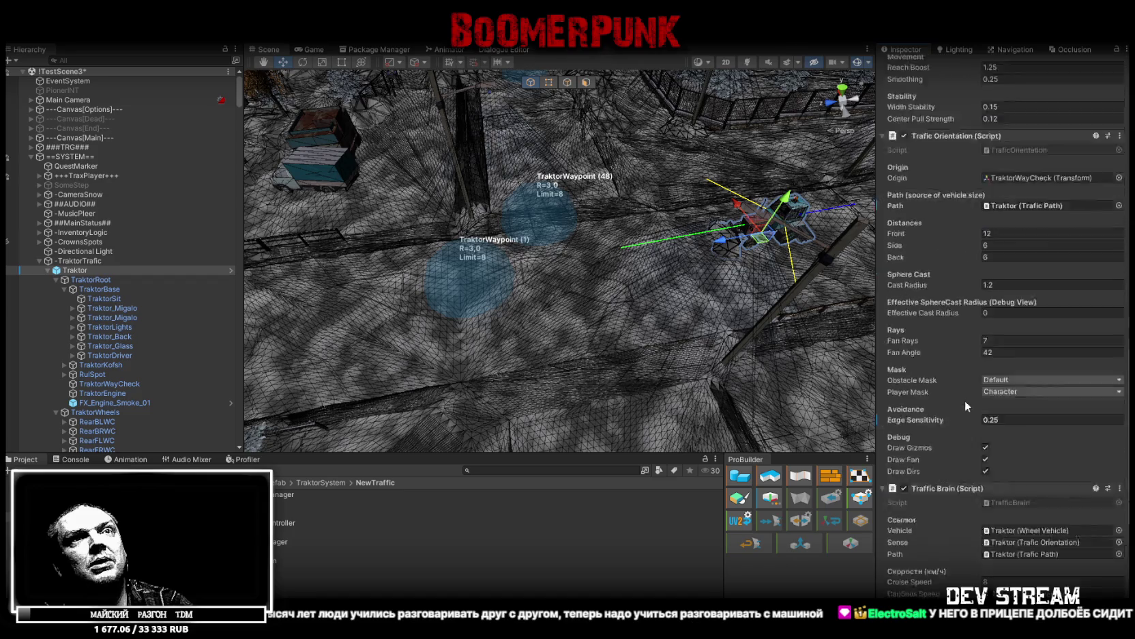
scroll(960, 398, "down", 1)
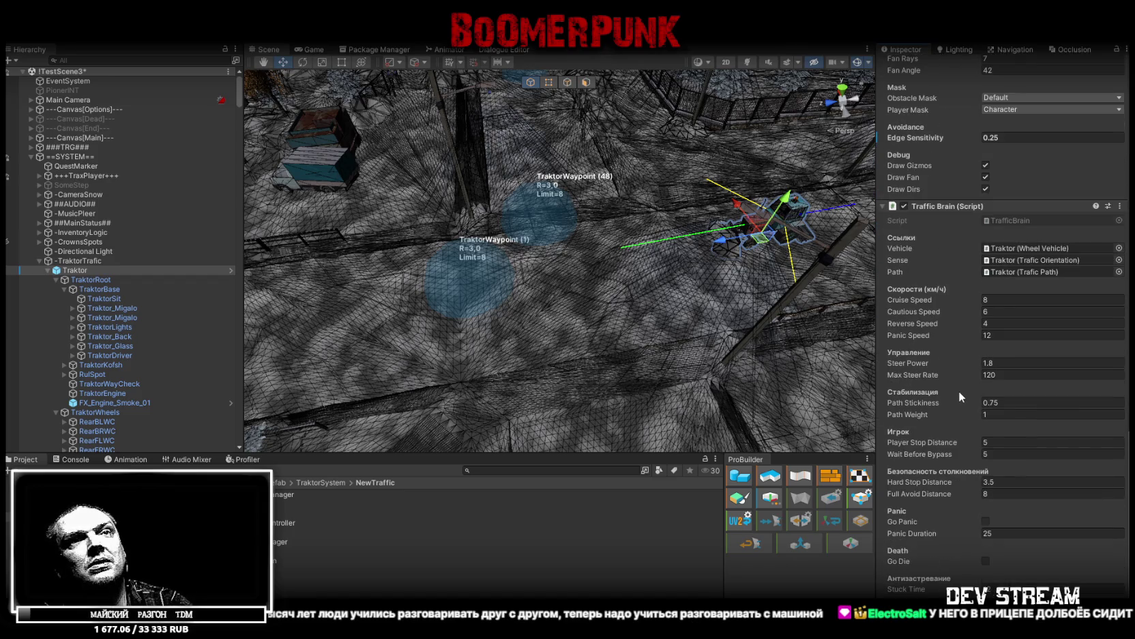
scroll(958, 390, "up", 5)
scroll(958, 388, "up", 10)
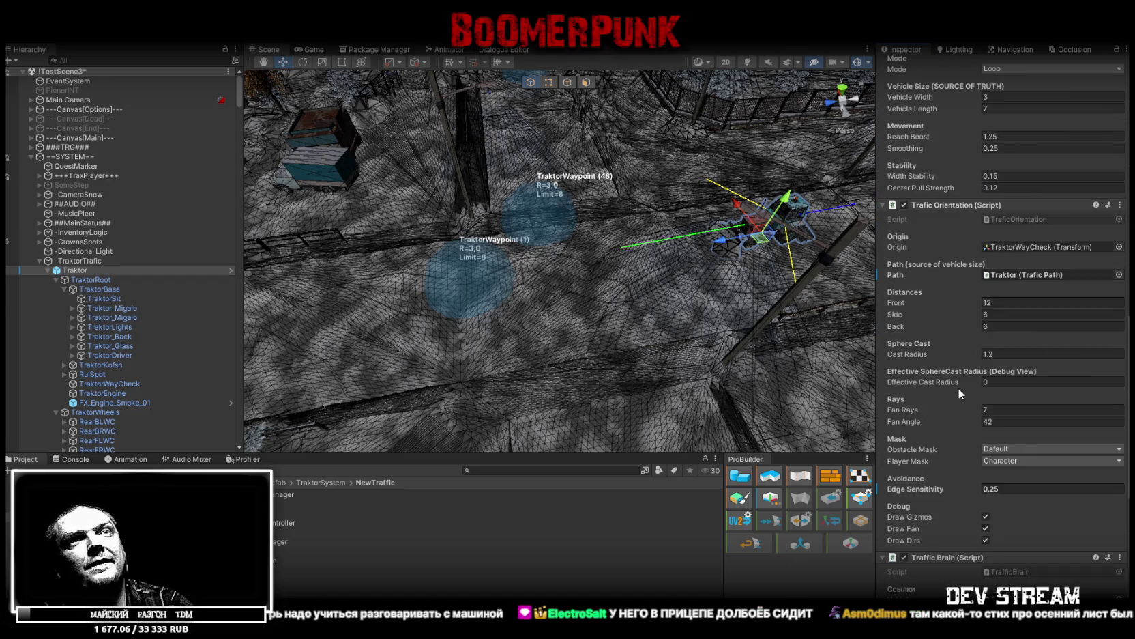
left_click_drag(543, 258, 558, 235)
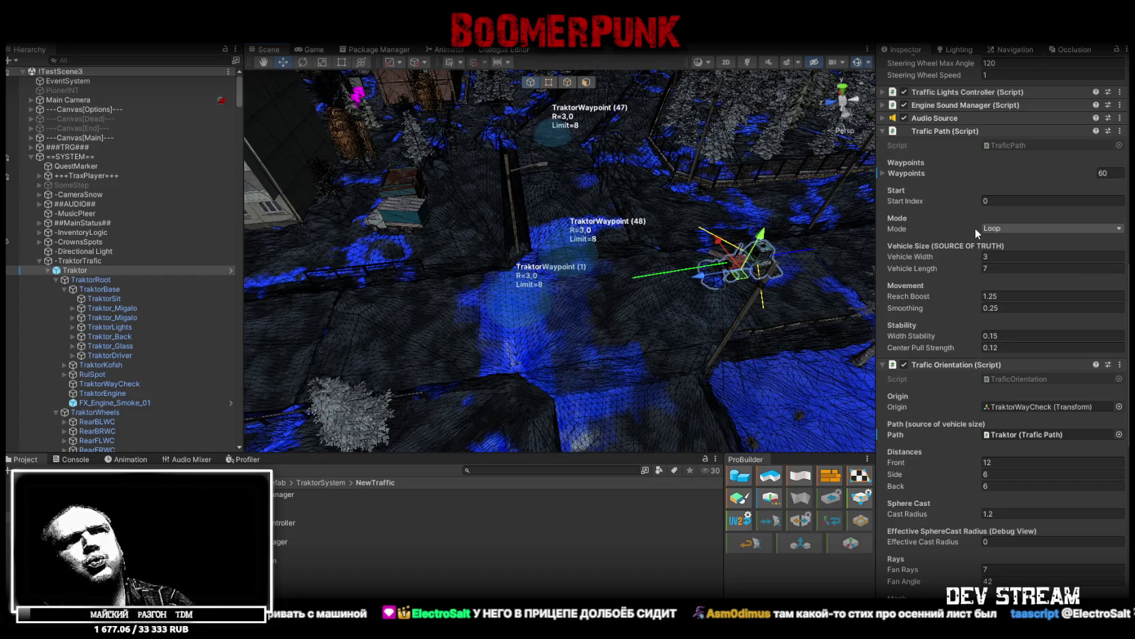
scroll(975, 232, "down", 8)
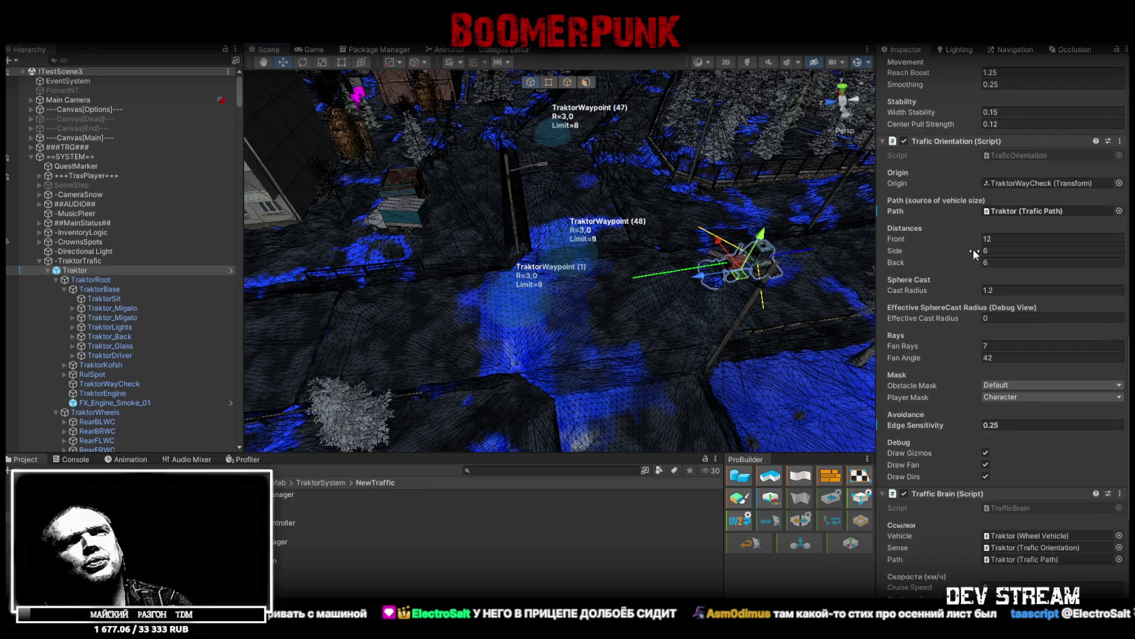
scroll(973, 248, "down", 10)
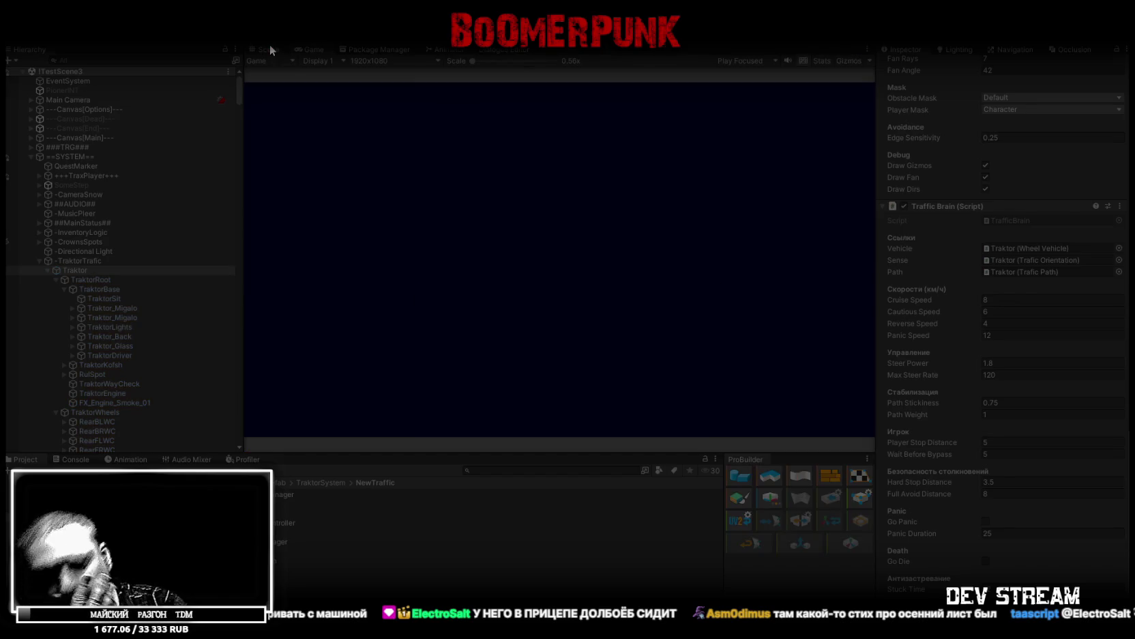
Return to the Scene view and orbit to a low, close angle beside the tractor
left_click(270, 47)
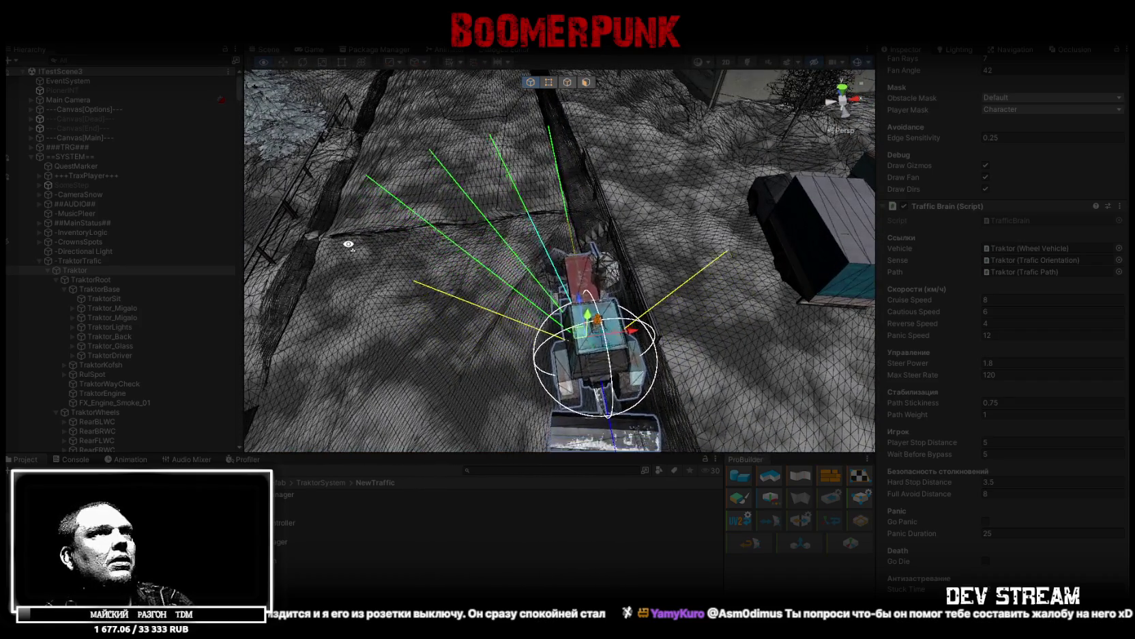
mouse_move(349, 232)
left_mouse_down()
mouse_move(653, 297)
mouse_move(608, 304)
mouse_move(570, 329)
mouse_move(524, 277)
left_mouse_up()
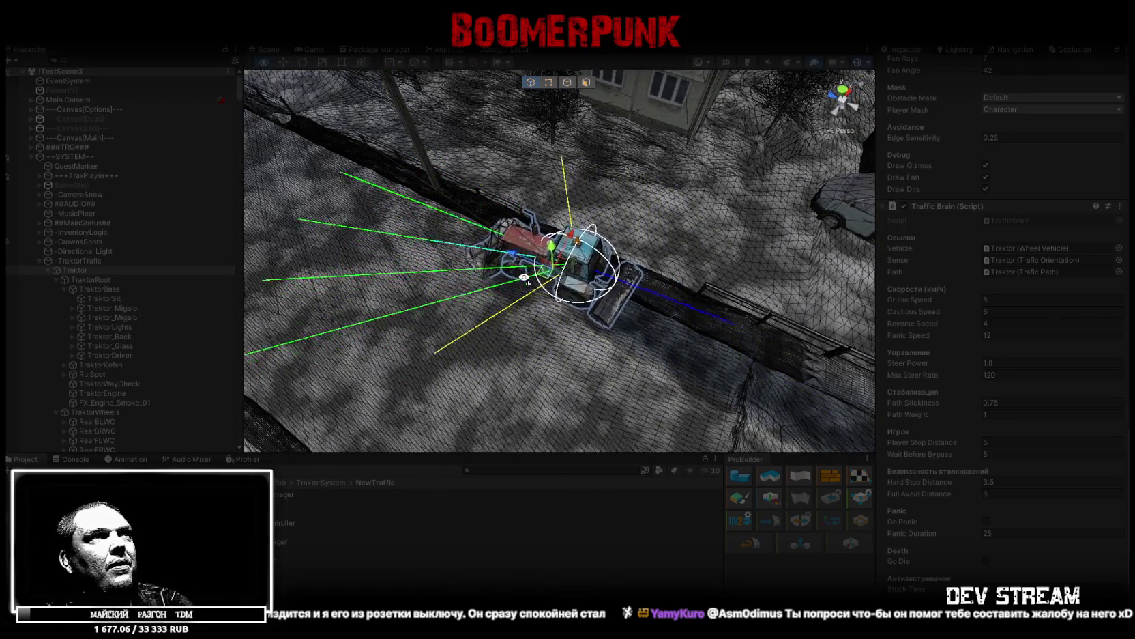
mouse_move(524, 277)
left_mouse_down()
mouse_move(652, 217)
mouse_move(394, 159)
left_mouse_up()
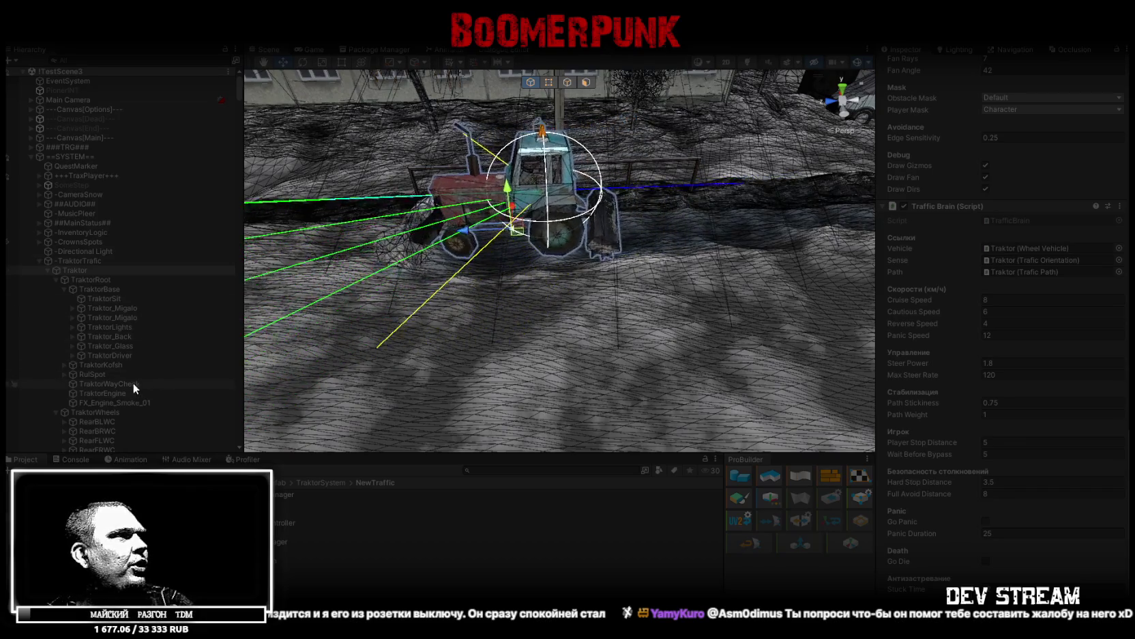
Lower the TraktorWayCheck object's Position Y from 1 to 0.5
left_click(109, 384)
left_click(1060, 110)
type("5")
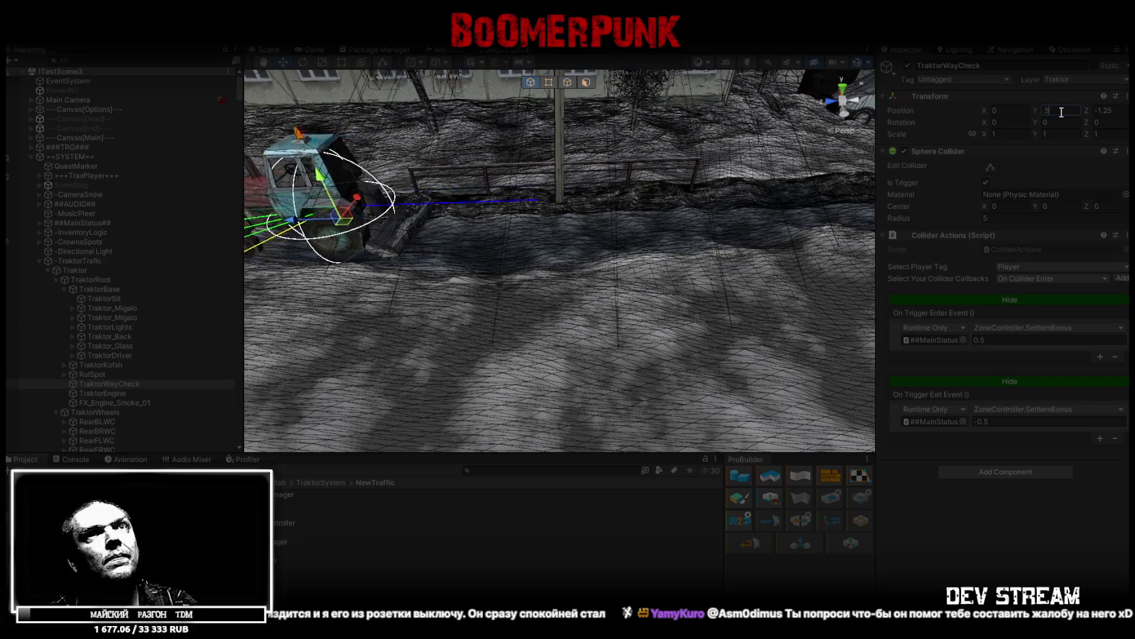
key("Return")
mouse_move(411, 173)
left_mouse_down()
mouse_move(330, 254)
mouse_move(309, 257)
mouse_move(246, 228)
mouse_move(248, 208)
mouse_move(267, 215)
left_mouse_up()
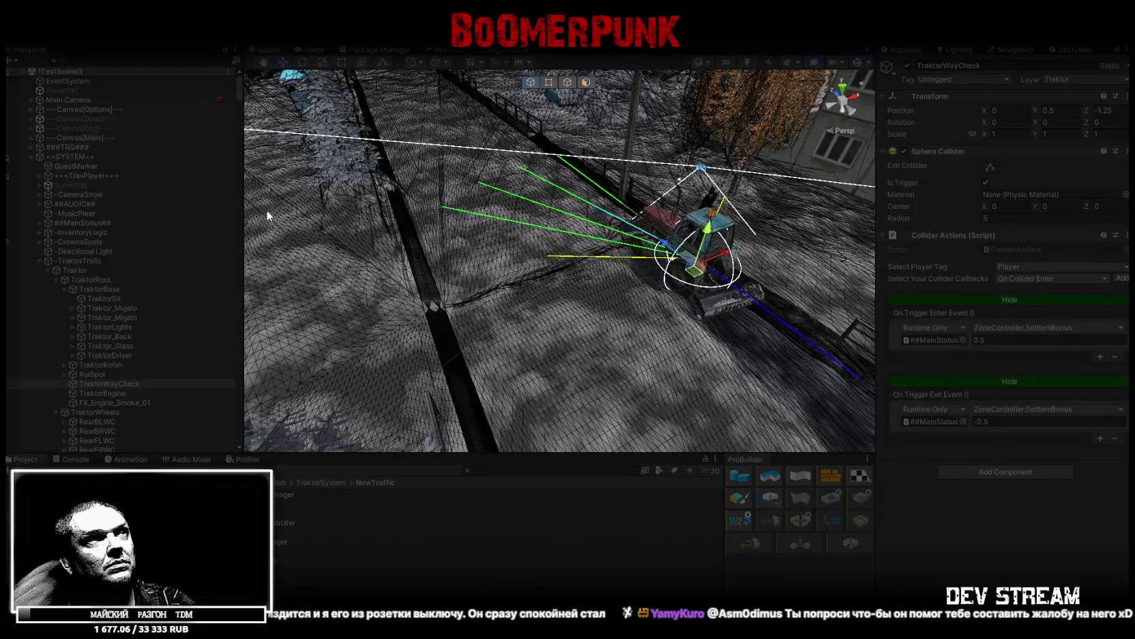
Follow the driving tractor to a high top-down view, then select Traktor to show its settings
mouse_move(553, 178)
left_mouse_down()
mouse_move(568, 175)
mouse_move(524, 180)
mouse_move(524, 332)
left_mouse_up()
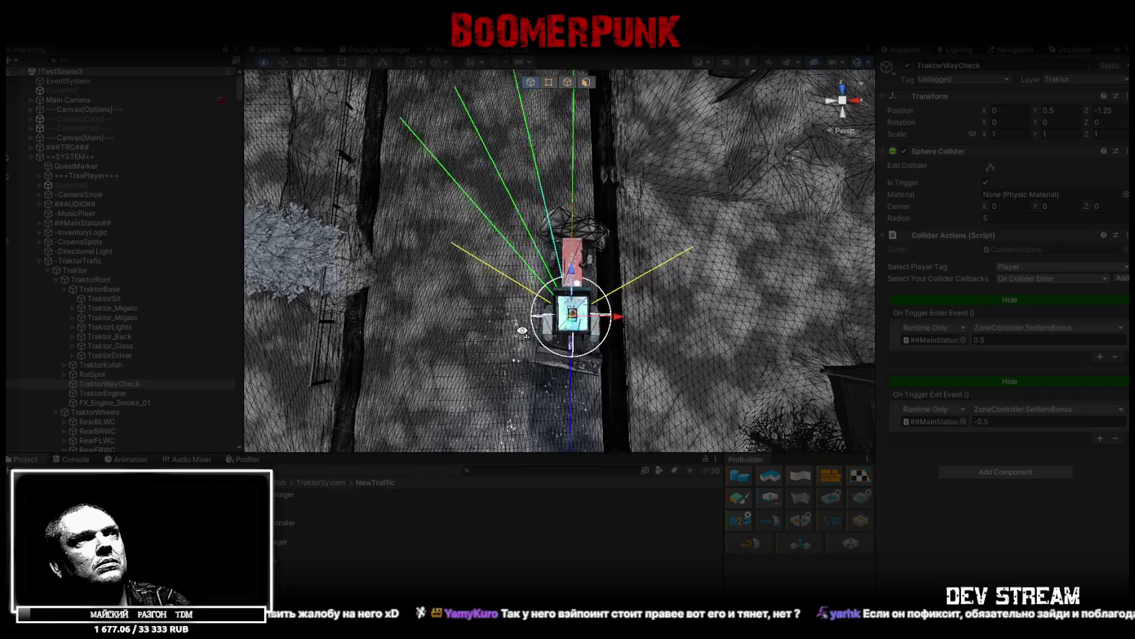
mouse_move(523, 331)
left_mouse_down()
mouse_move(508, 234)
mouse_move(515, 174)
left_mouse_up()
scroll(515, 174, "down", 5)
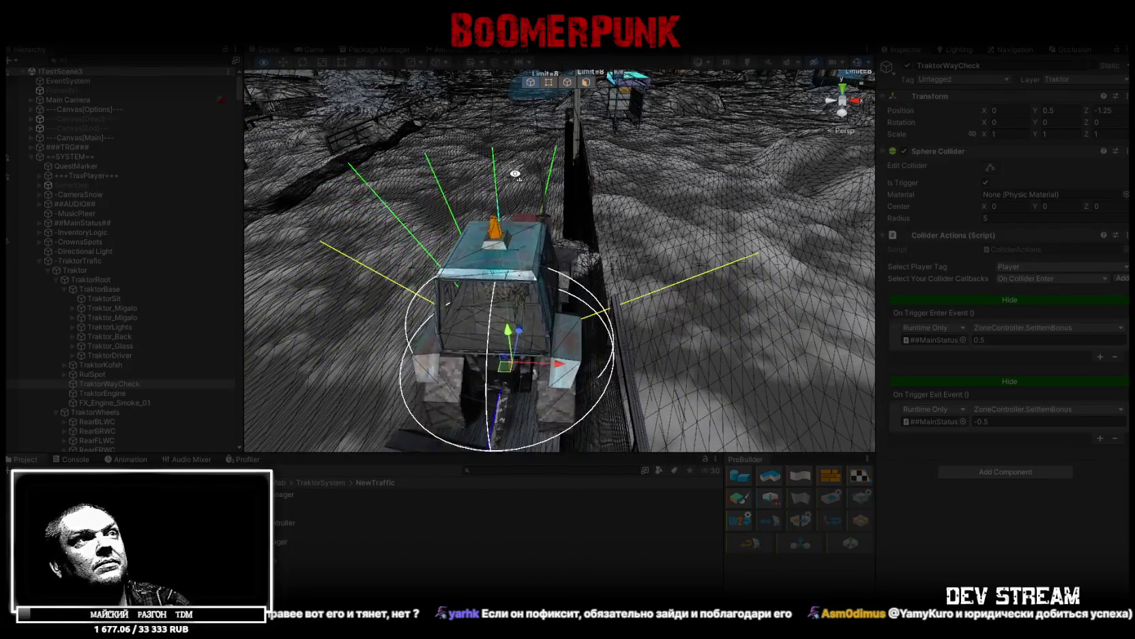
scroll(515, 174, "down", 5)
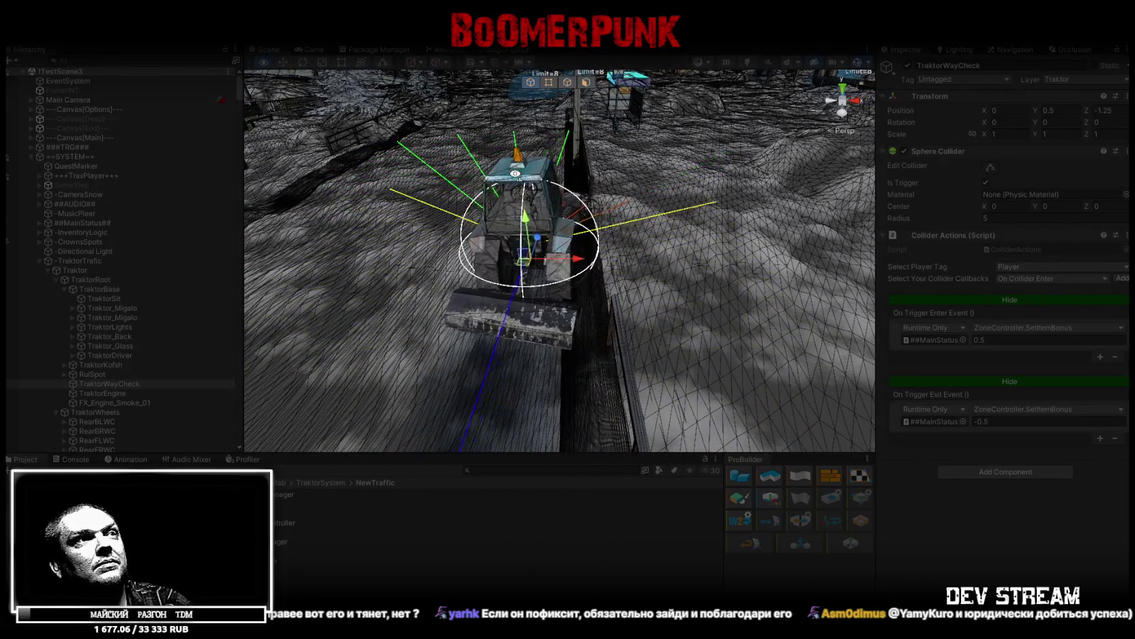
mouse_move(515, 174)
left_mouse_down()
mouse_move(234, 352)
mouse_move(200, 341)
mouse_move(193, 246)
mouse_move(235, 209)
left_mouse_up()
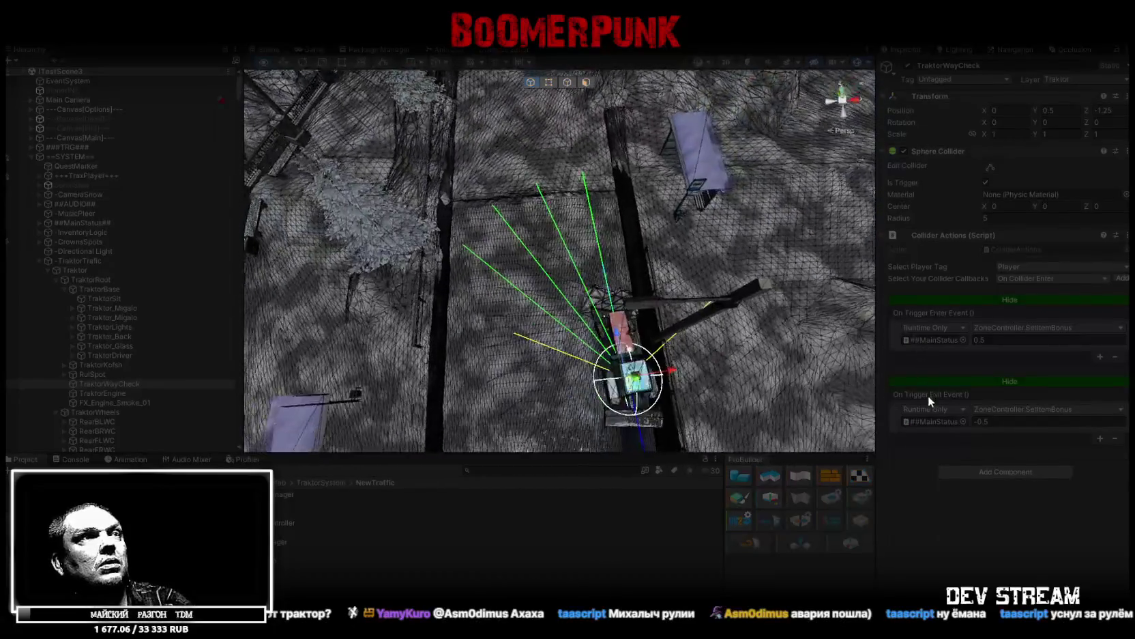
left_click(85, 270)
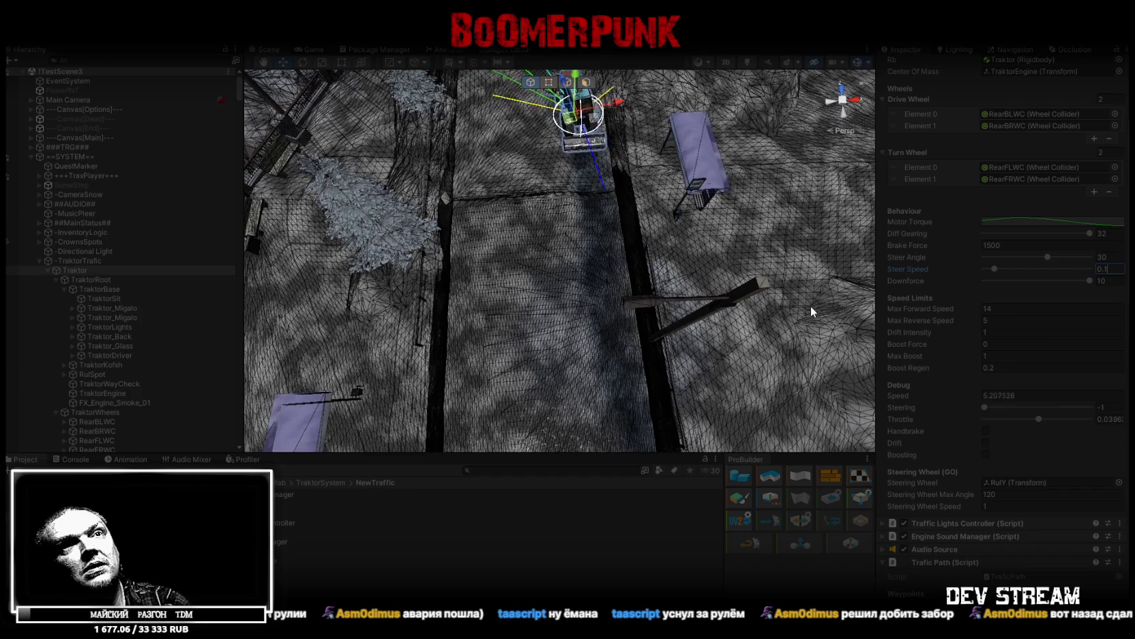
mouse_move(810, 305)
left_mouse_down()
mouse_move(755, 235)
mouse_move(777, 255)
mouse_move(773, 231)
left_mouse_up()
scroll(921, 402, "down", 3)
scroll(976, 406, "down", 4)
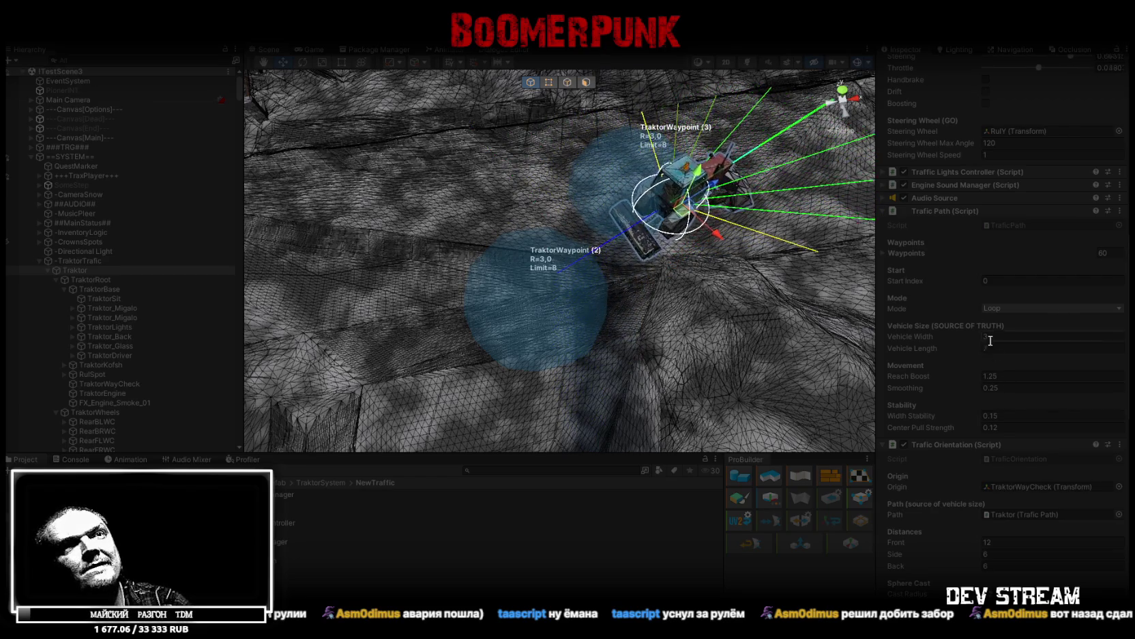
key("f")
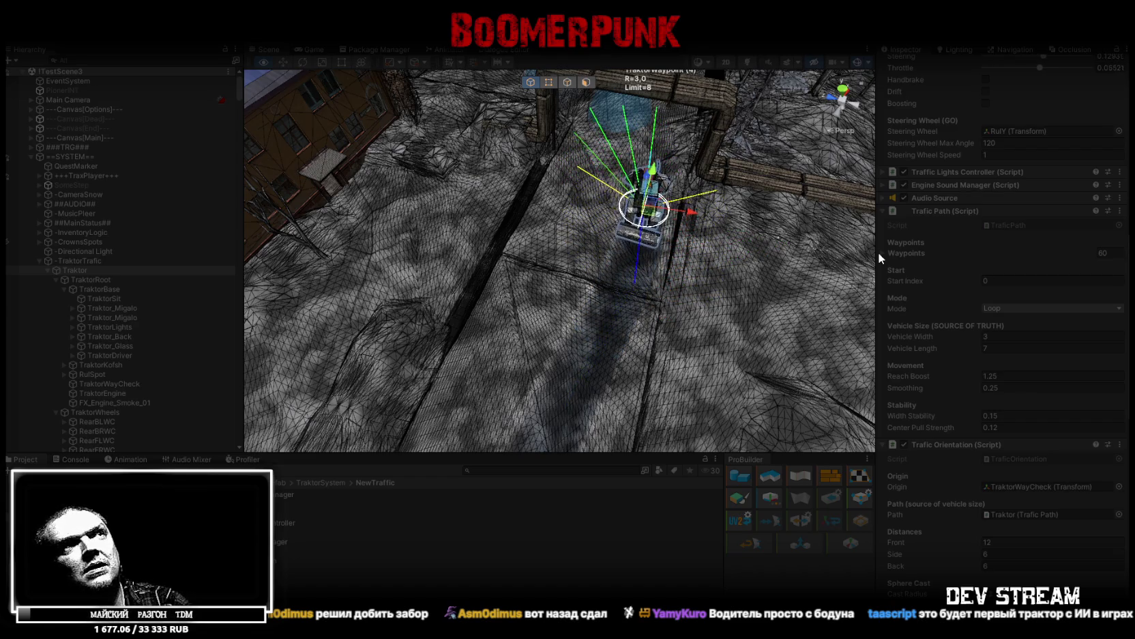
key("f")
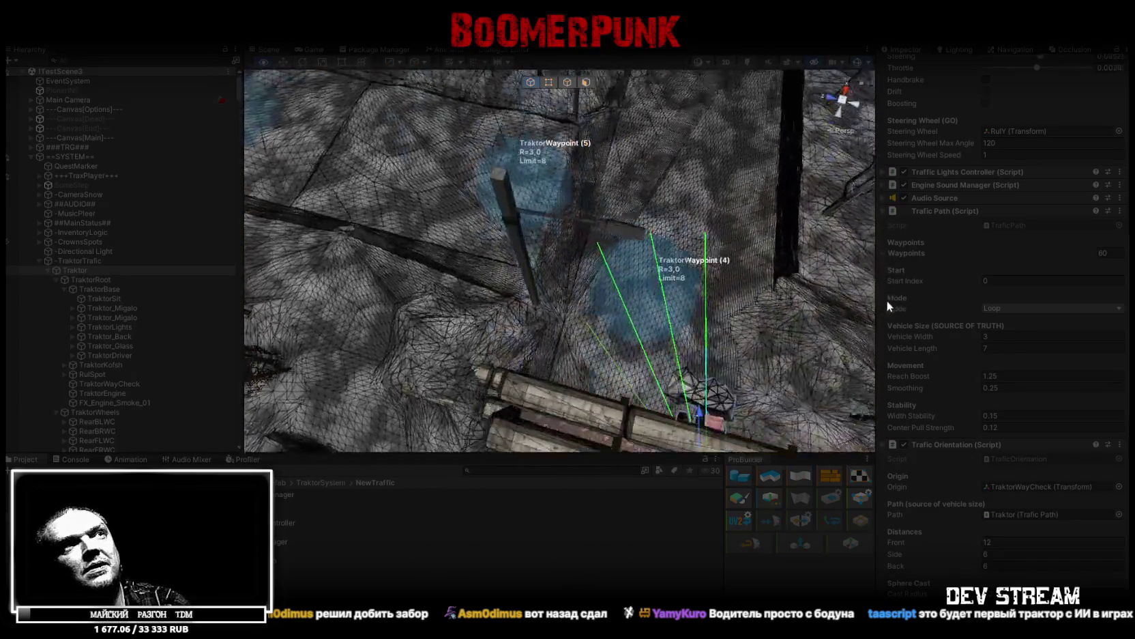
left_click_drag(866, 307, 719, 318)
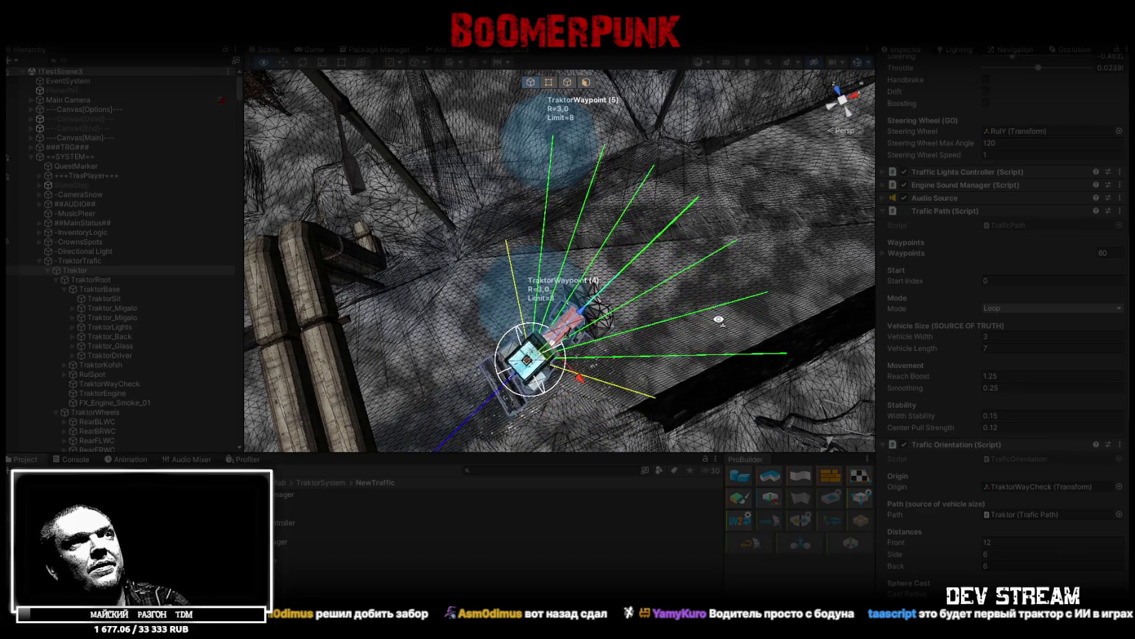
left_click_drag(719, 319, 723, 300)
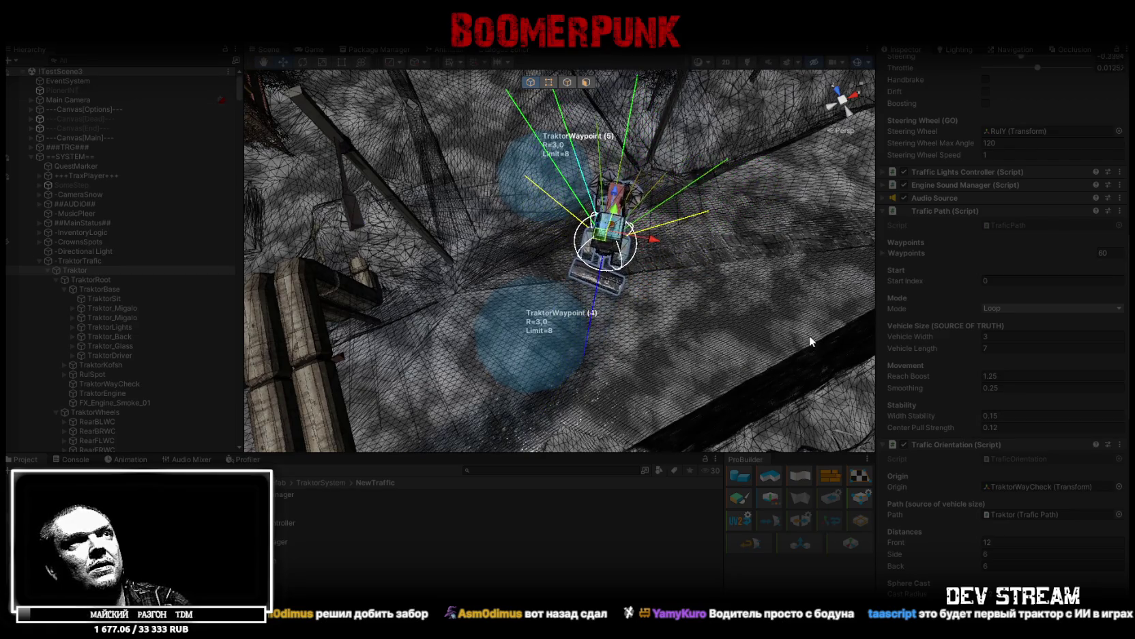
scroll(990, 433, "down", 4)
scroll(1005, 445, "down", 2)
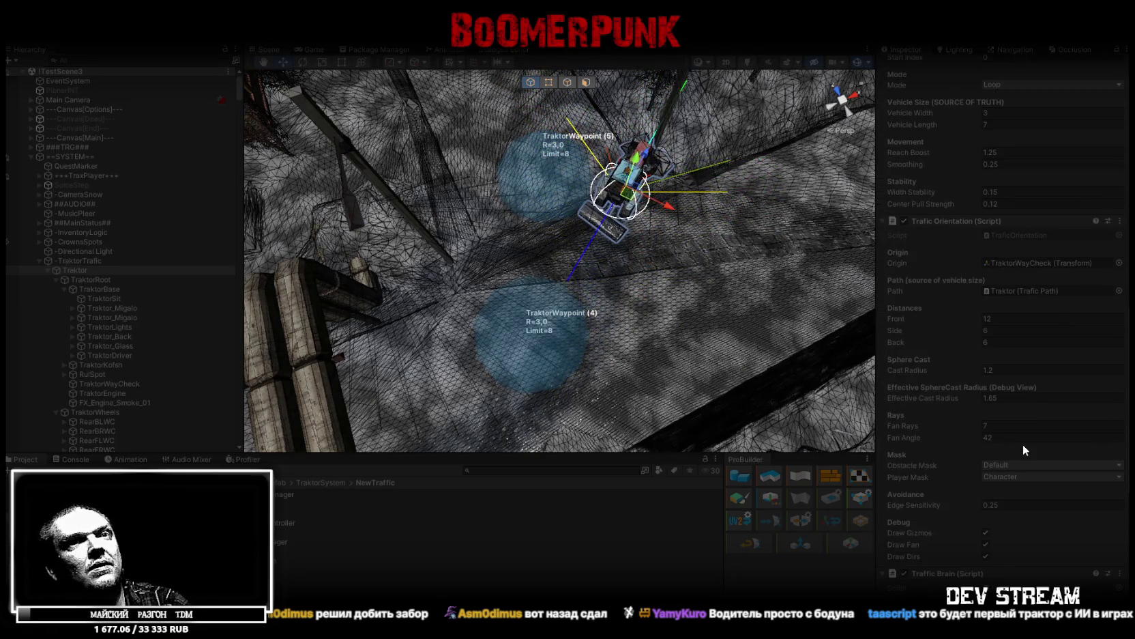
Orbit the view close around the tractor and scroll through its Inspector components
mouse_move(689, 246)
left_mouse_down()
mouse_move(639, 204)
mouse_move(682, 150)
mouse_move(674, 140)
mouse_move(638, 264)
mouse_move(677, 323)
left_mouse_up()
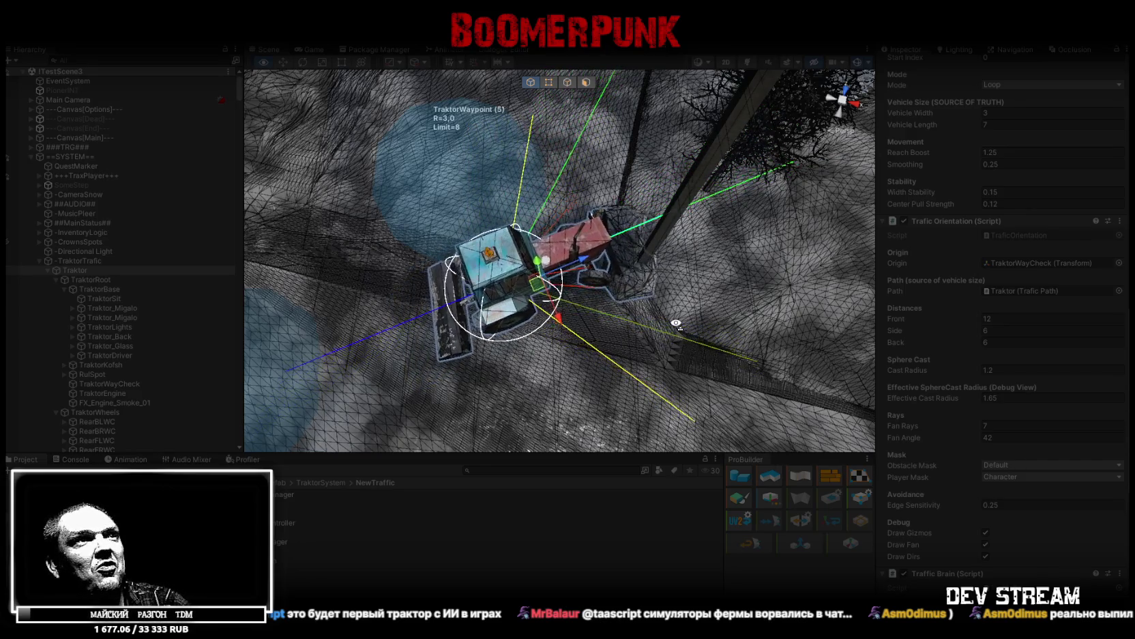
mouse_move(676, 324)
left_mouse_down()
mouse_move(662, 315)
mouse_move(690, 328)
left_mouse_up()
scroll(1078, 436, "down", 3)
scroll(999, 326, "down", 5)
scroll(1019, 424, "up", 4)
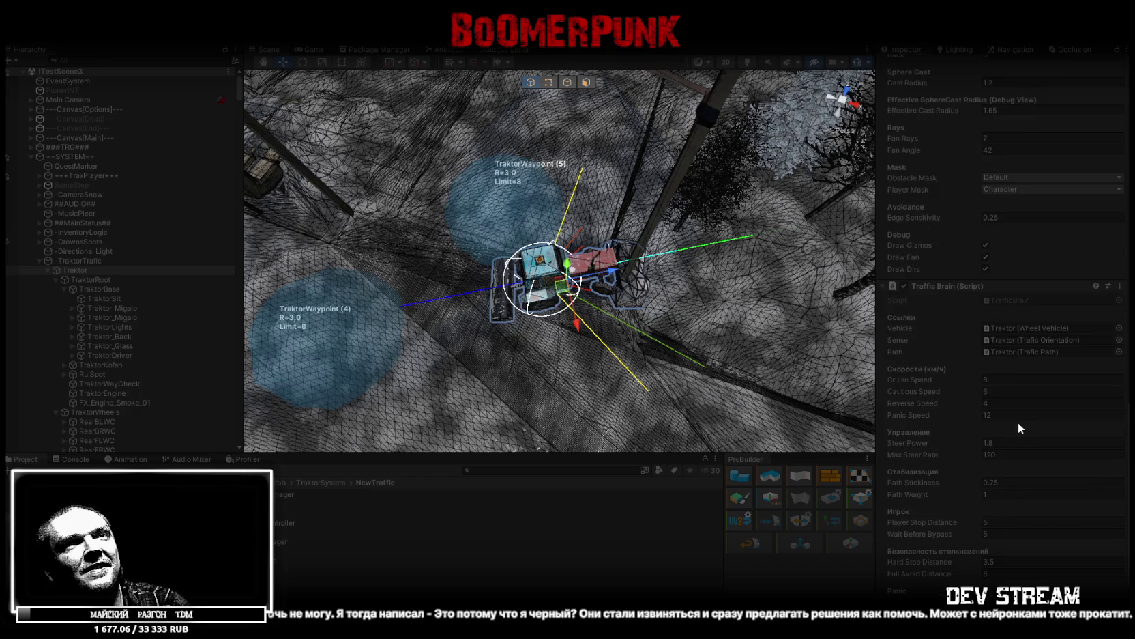
scroll(1017, 422, "up", 8)
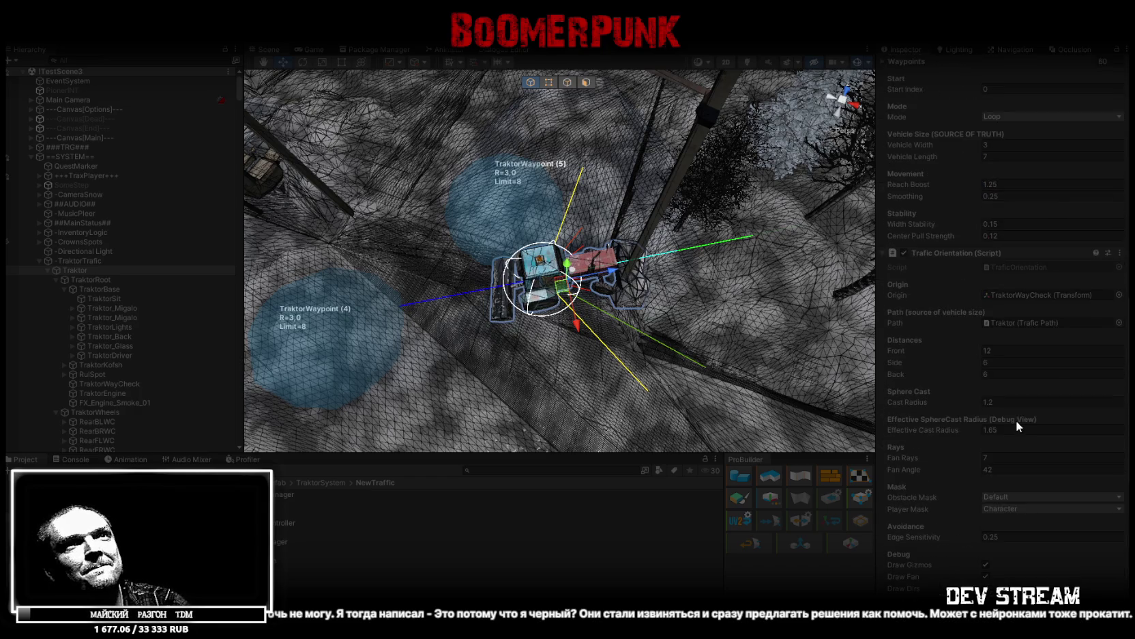
scroll(1016, 421, "up", 3)
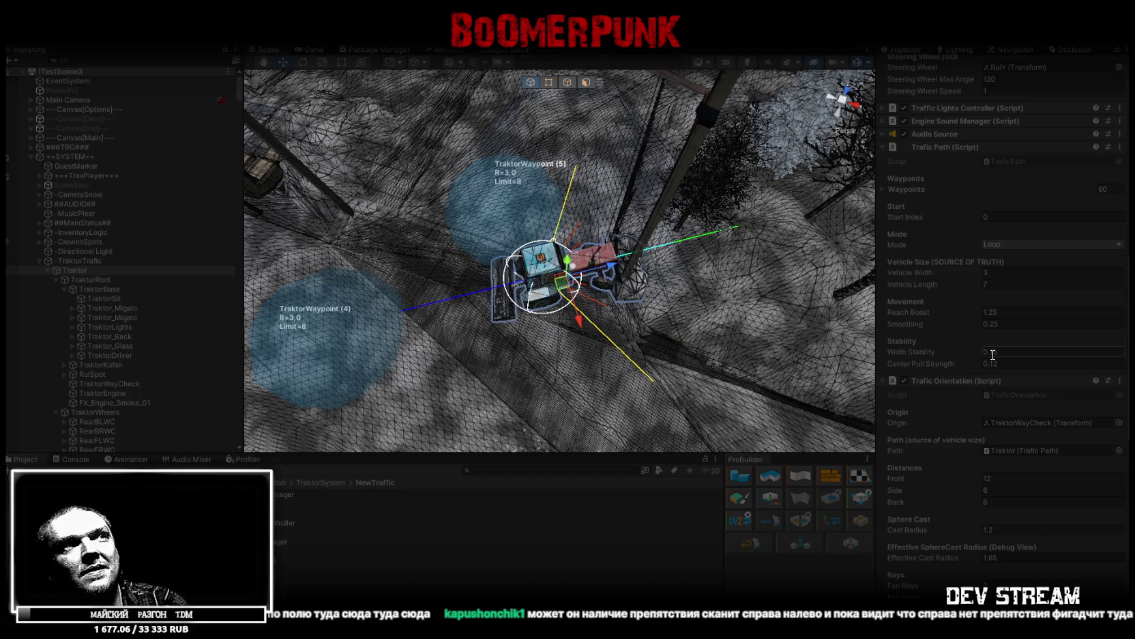
scroll(1036, 337, "up", 10)
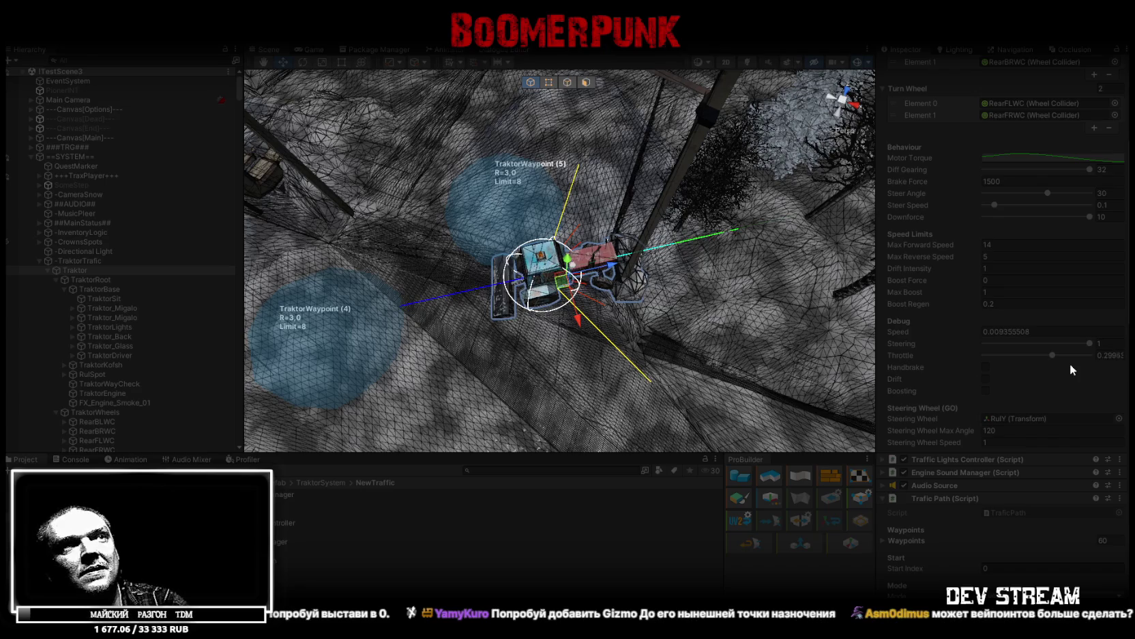
Adjust the Steering debug value, then bring up Traffic Brain's Path Stickiness field
left_click(1090, 343)
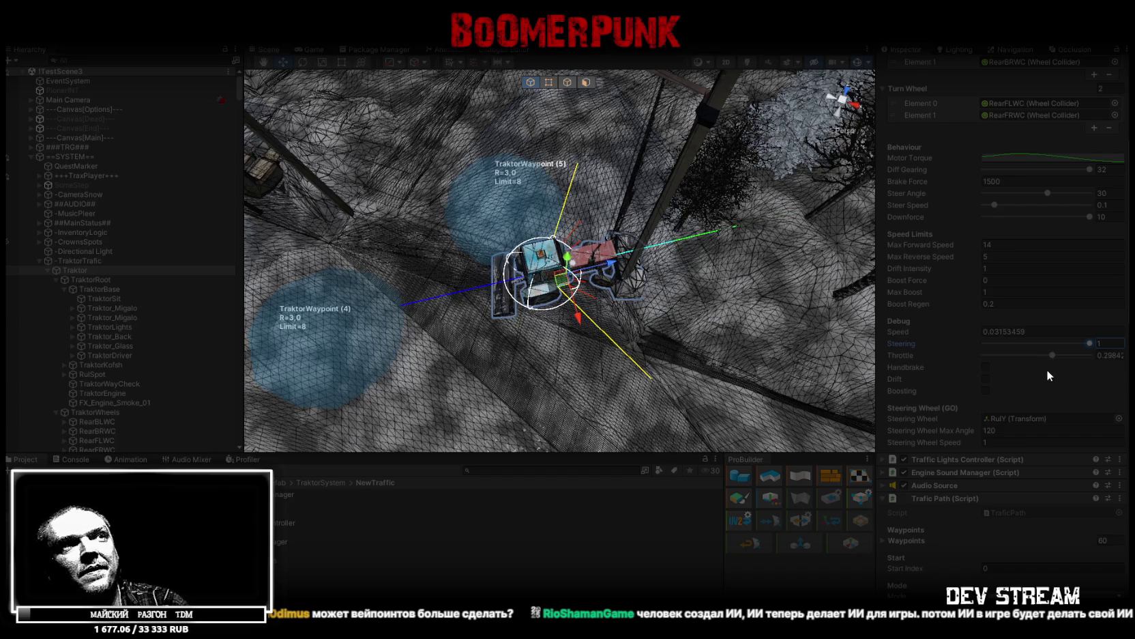
scroll(1046, 379, "down", 10)
scroll(1044, 379, "down", 13)
scroll(1044, 381, "down", 7)
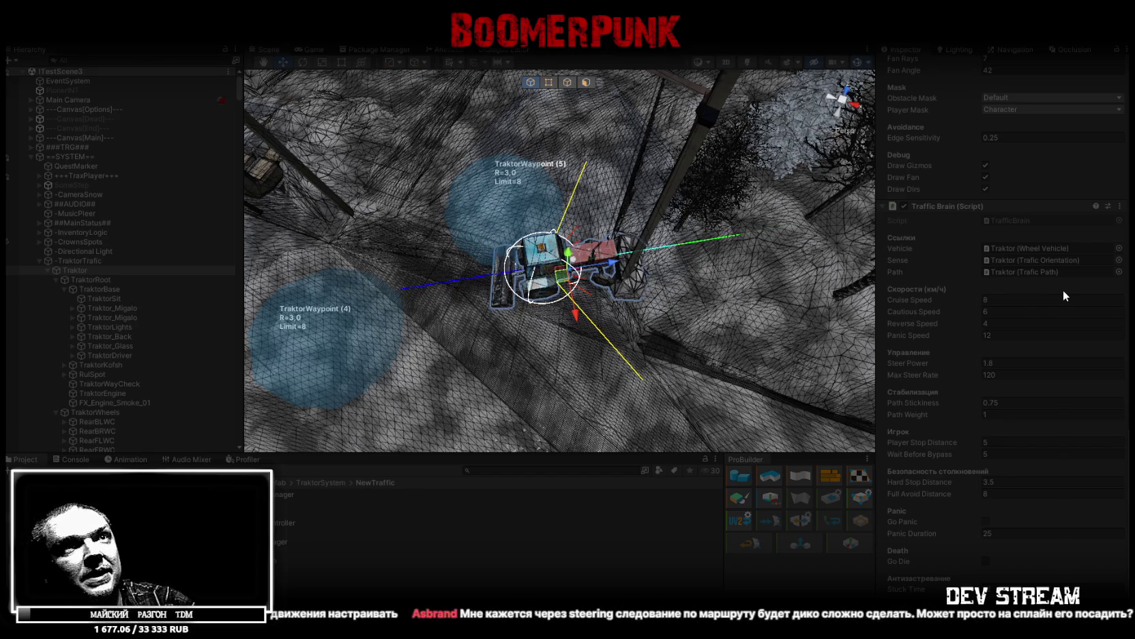
scroll(1045, 281, "up", 2)
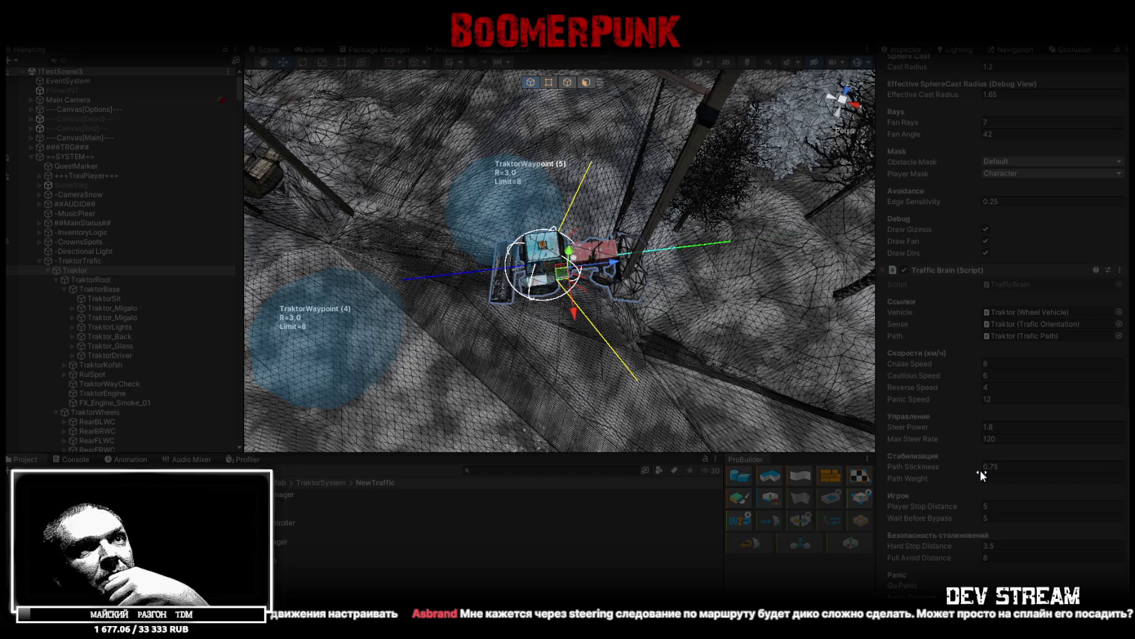
left_click(1016, 465)
Set Traffic Brain Path Stickiness to 5 and Path Weight to 2
type("5")
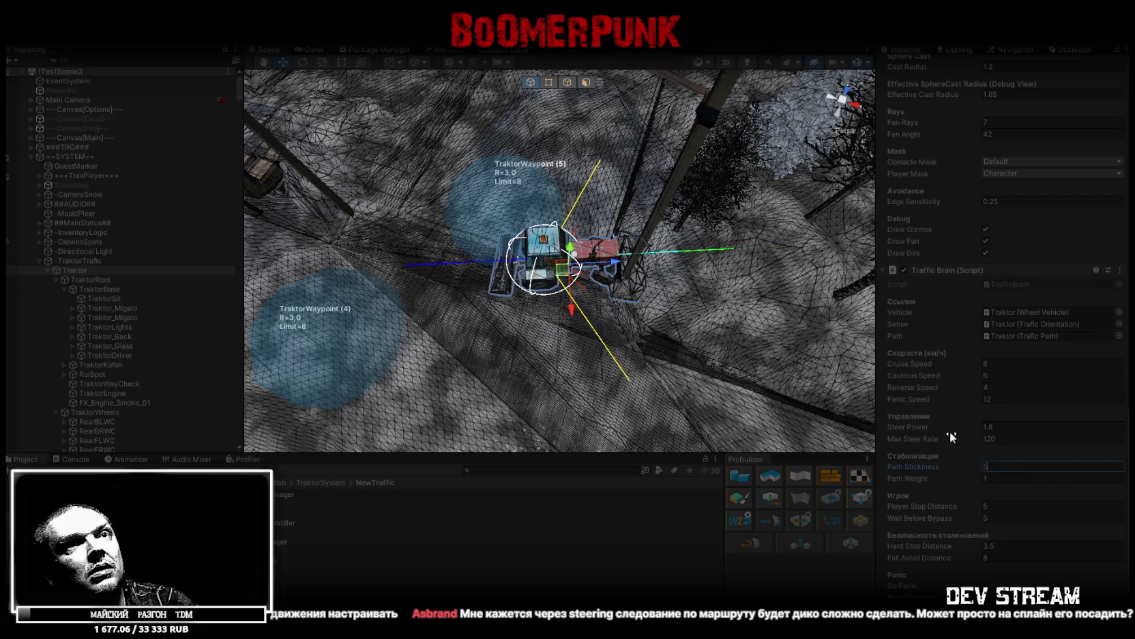
left_click_drag(921, 470, 860, 471)
key("ctrl+z")
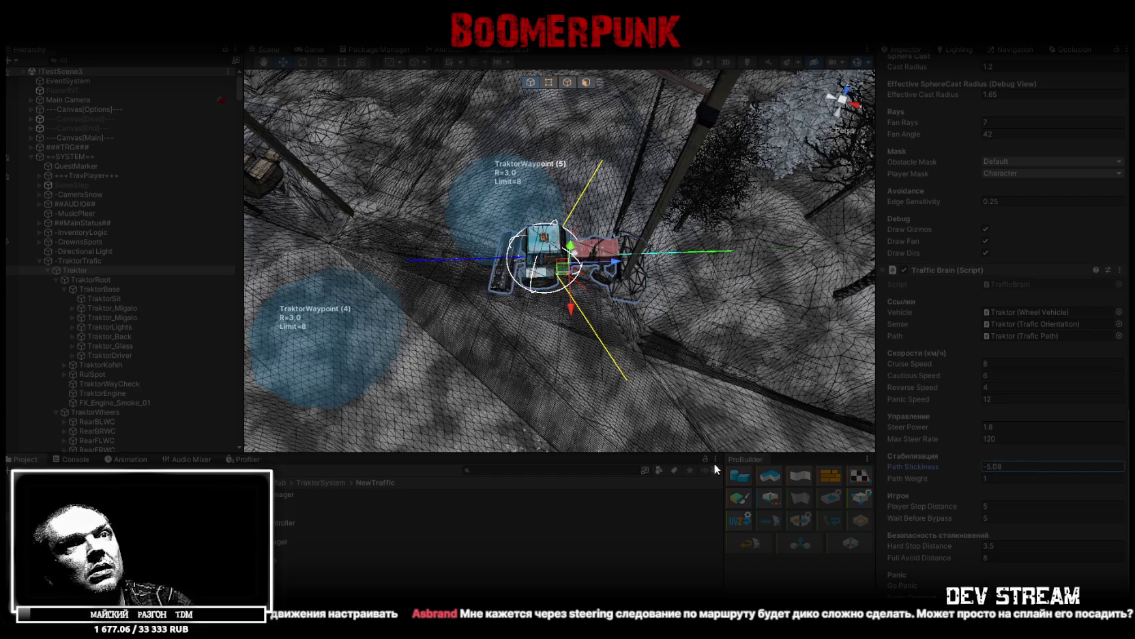
key("Return")
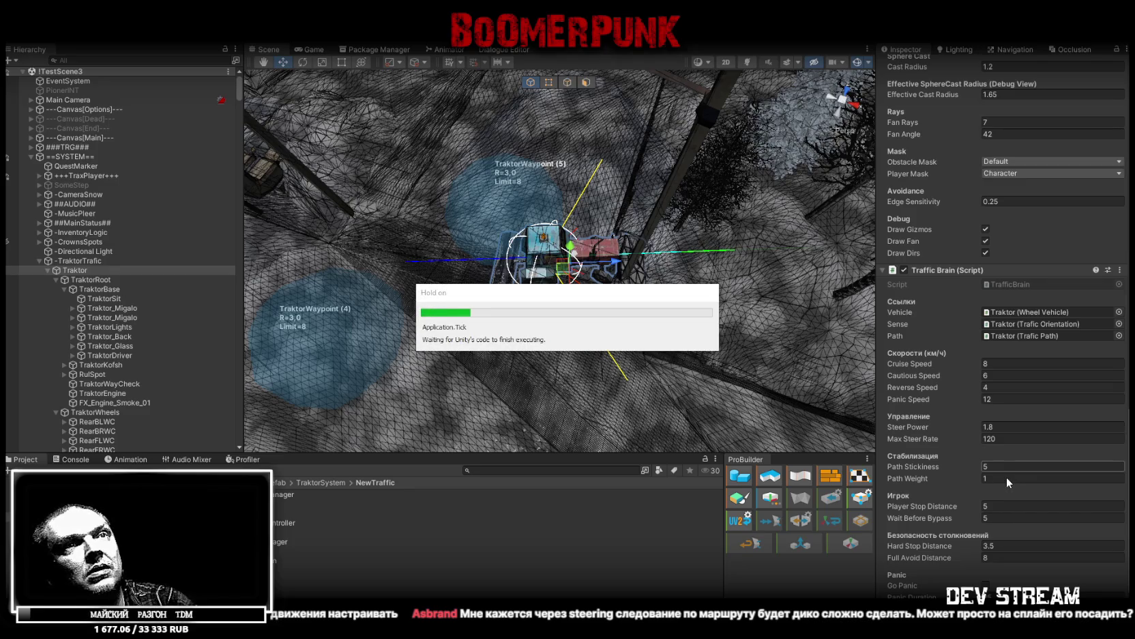
left_click(1007, 478)
type("2")
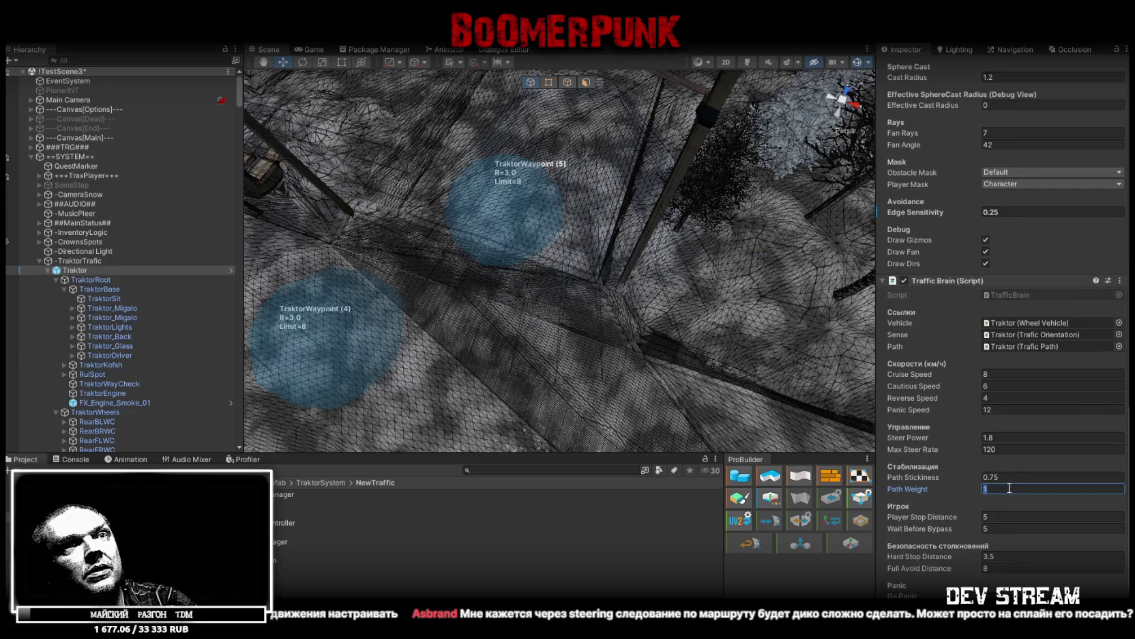
left_click(1012, 478)
type("5")
key("Return")
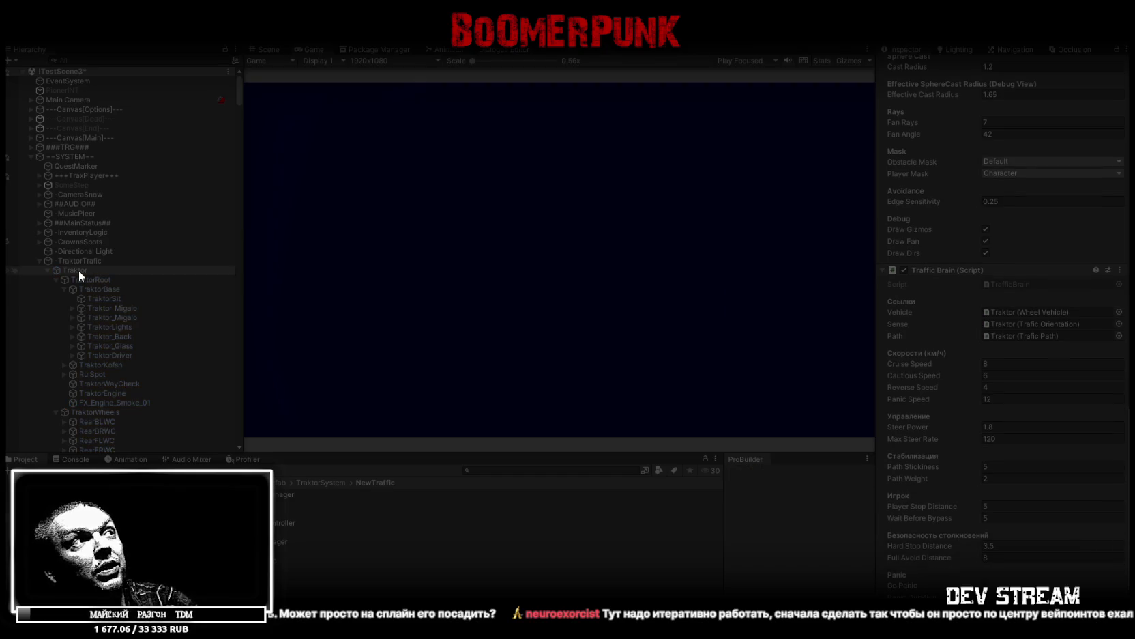
Select Traktor, frame it in the Scene view and orbit close to the tractor
left_click(77, 270)
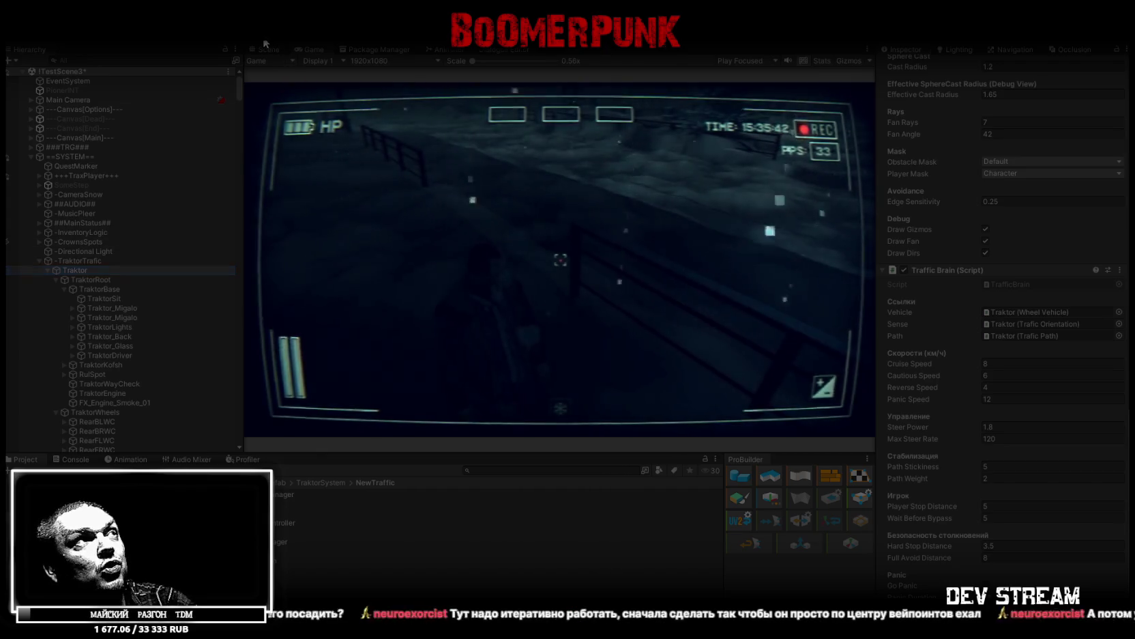
left_click(267, 49)
double_click(78, 271)
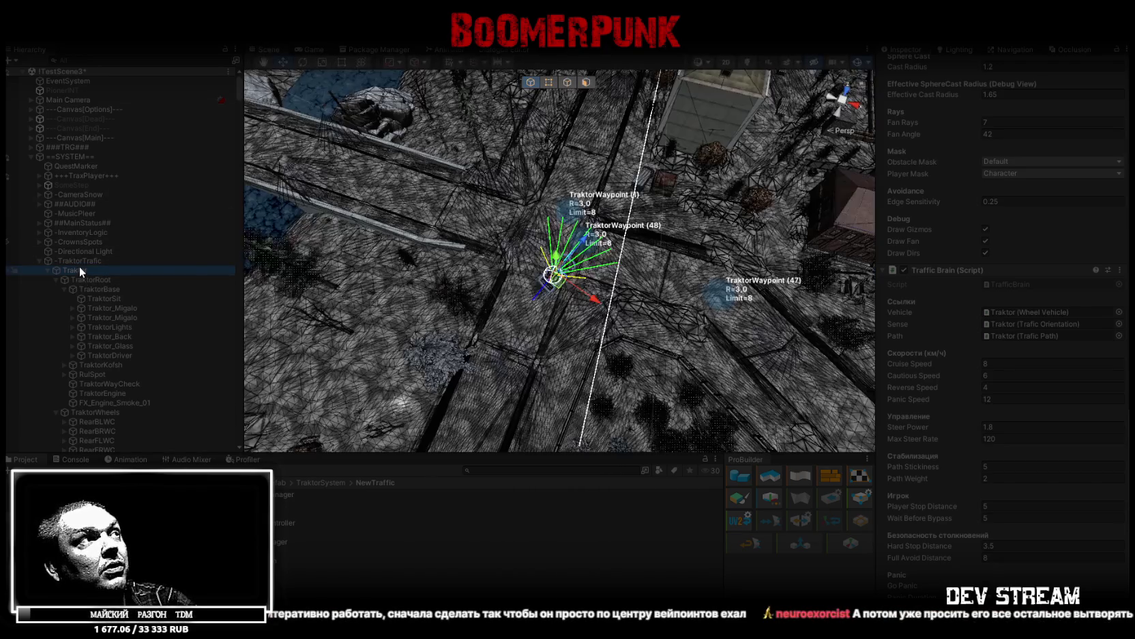
mouse_move(525, 264)
left_mouse_down()
mouse_move(630, 264)
mouse_move(772, 225)
left_mouse_up()
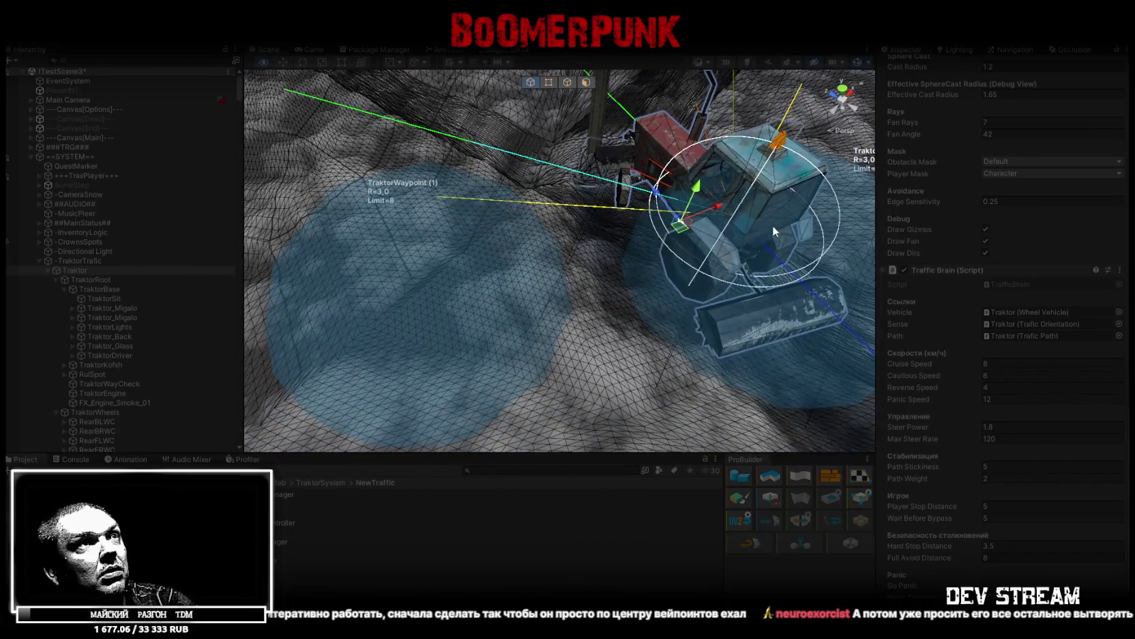
mouse_move(621, 220)
left_mouse_down()
mouse_move(642, 204)
mouse_move(559, 48)
mouse_move(550, 50)
left_mouse_up()
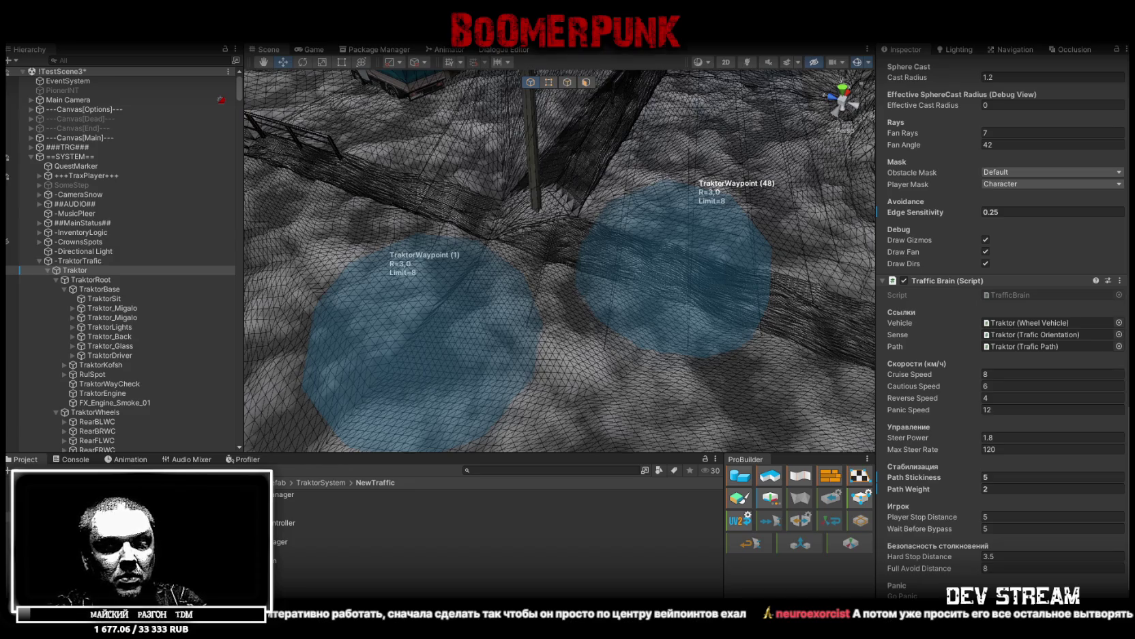
Scroll up to Trafic Path and expand, then collapse, its 60-waypoint list
scroll(964, 302, "up", 10)
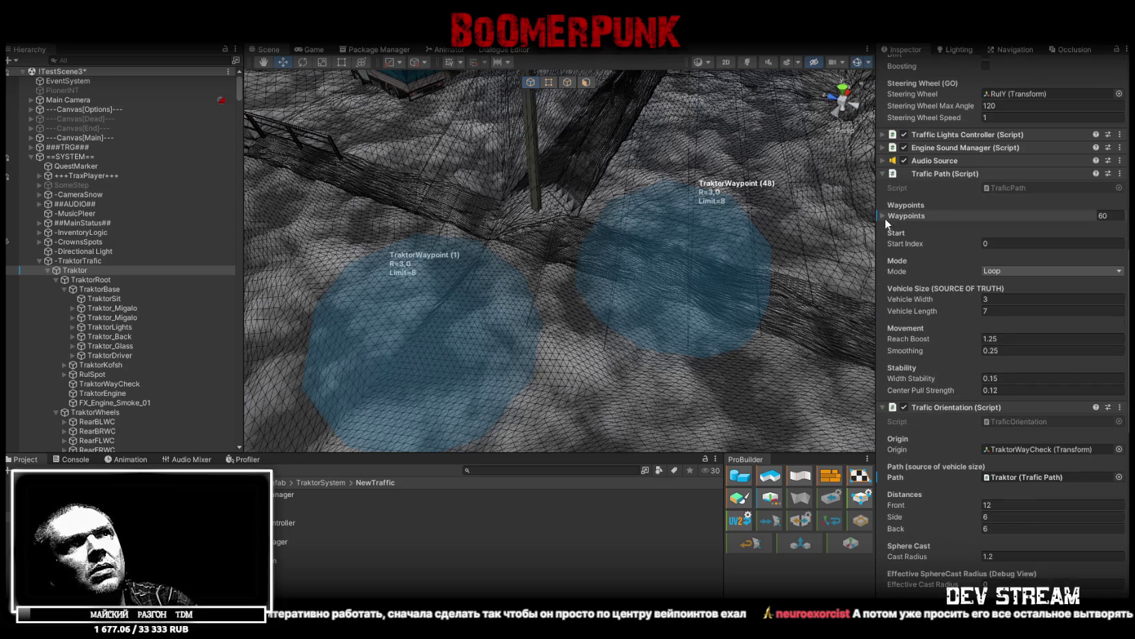
left_click(883, 215)
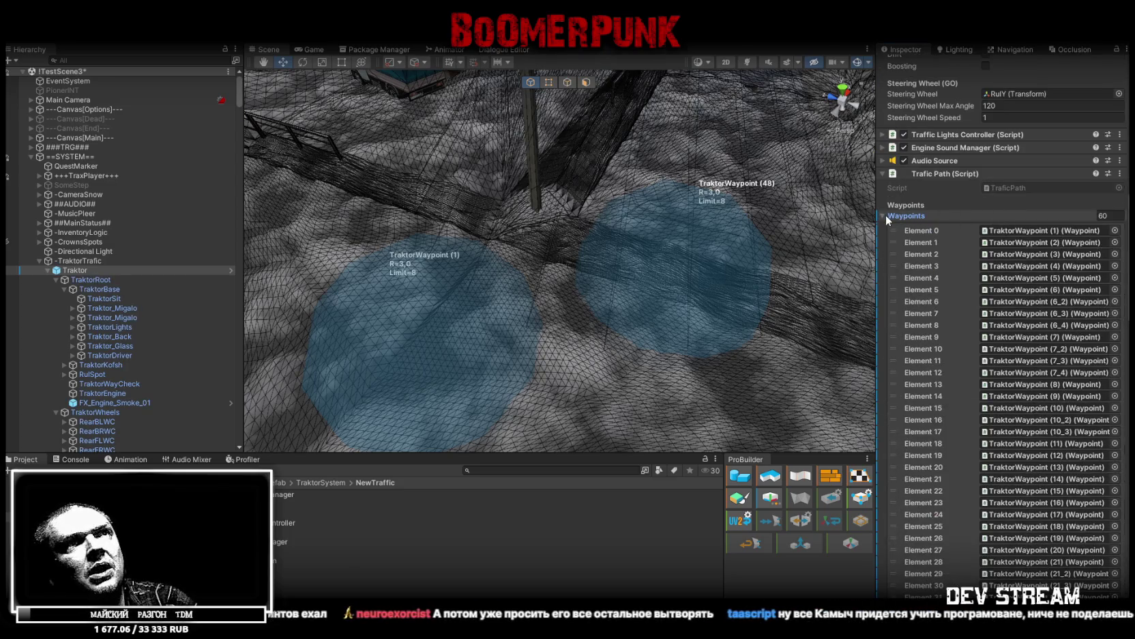
left_click(882, 216)
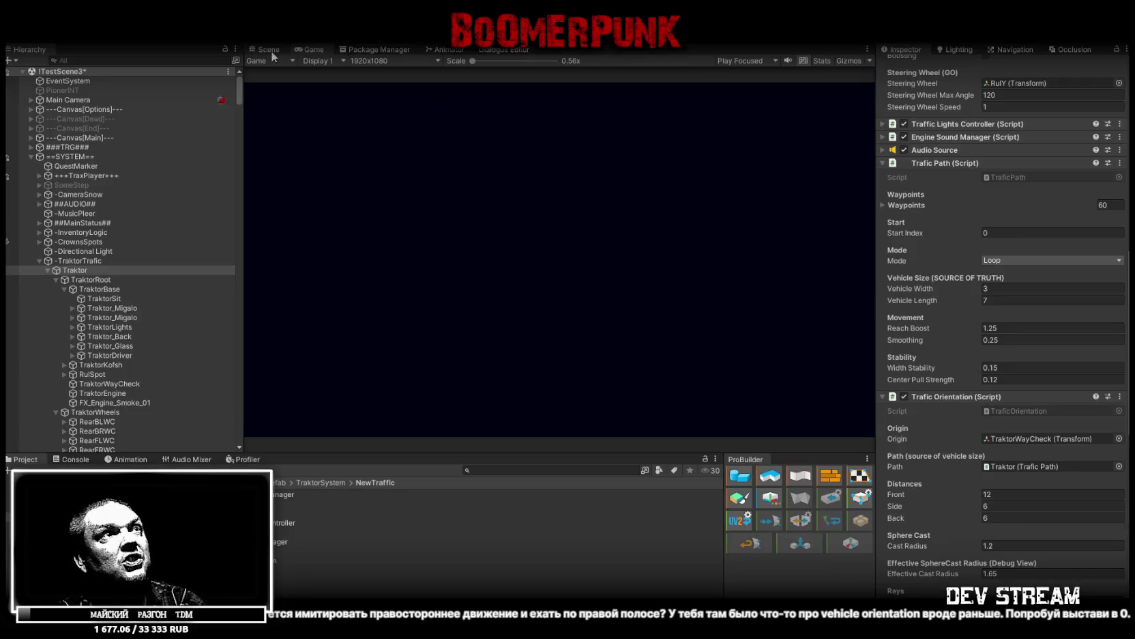
Follow the driving tractor from closer Scene view angles, then select TraktorWaypoint (1)
left_click(268, 50)
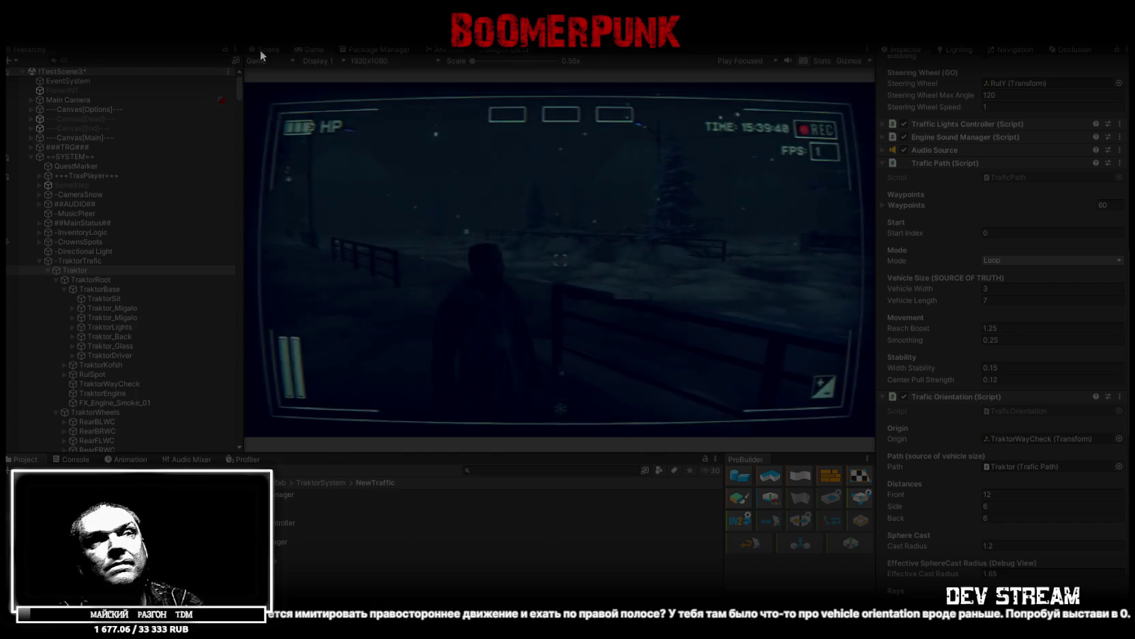
left_click(260, 49)
left_click_drag(513, 186, 408, 247)
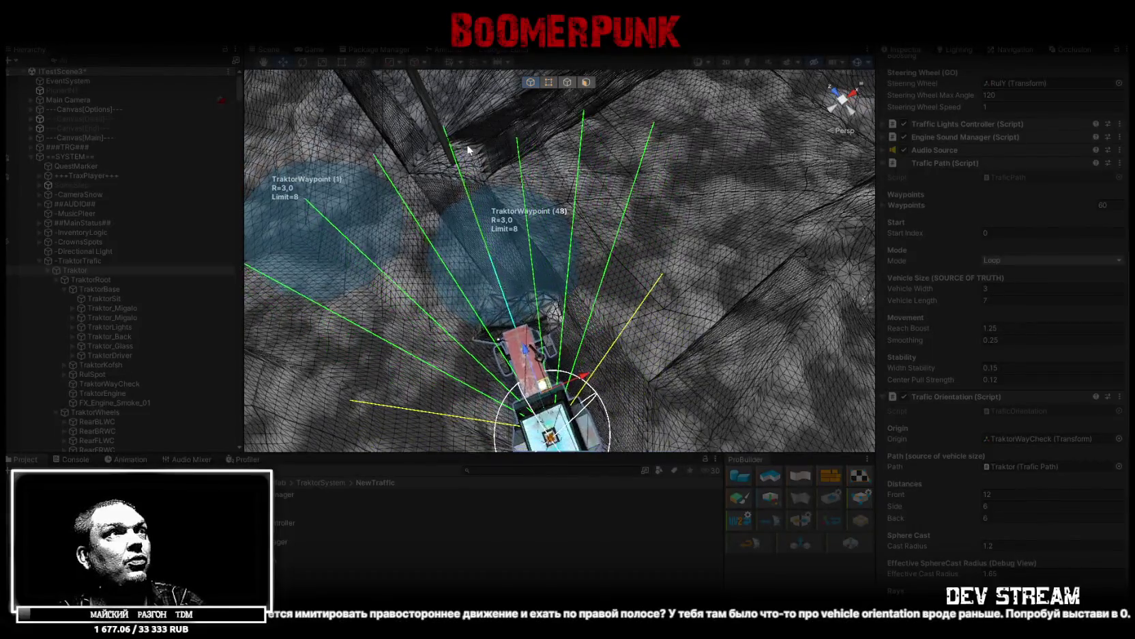
mouse_move(476, 146)
left_mouse_down()
mouse_move(559, 138)
mouse_move(634, 201)
mouse_move(648, 177)
mouse_move(606, 198)
left_mouse_up()
mouse_move(555, 124)
left_mouse_down()
mouse_move(692, 172)
mouse_move(602, 151)
mouse_move(630, 211)
mouse_move(621, 237)
mouse_move(463, 248)
left_mouse_up()
mouse_move(533, 179)
left_mouse_down()
mouse_move(523, 190)
mouse_move(543, 213)
mouse_move(648, 193)
mouse_move(771, 194)
left_mouse_up()
left_click(543, 213)
Stop the game and set Arrival Radius 0.1 on TraktorWaypoint (1)–(6)
scroll(506, 194, "down", 5)
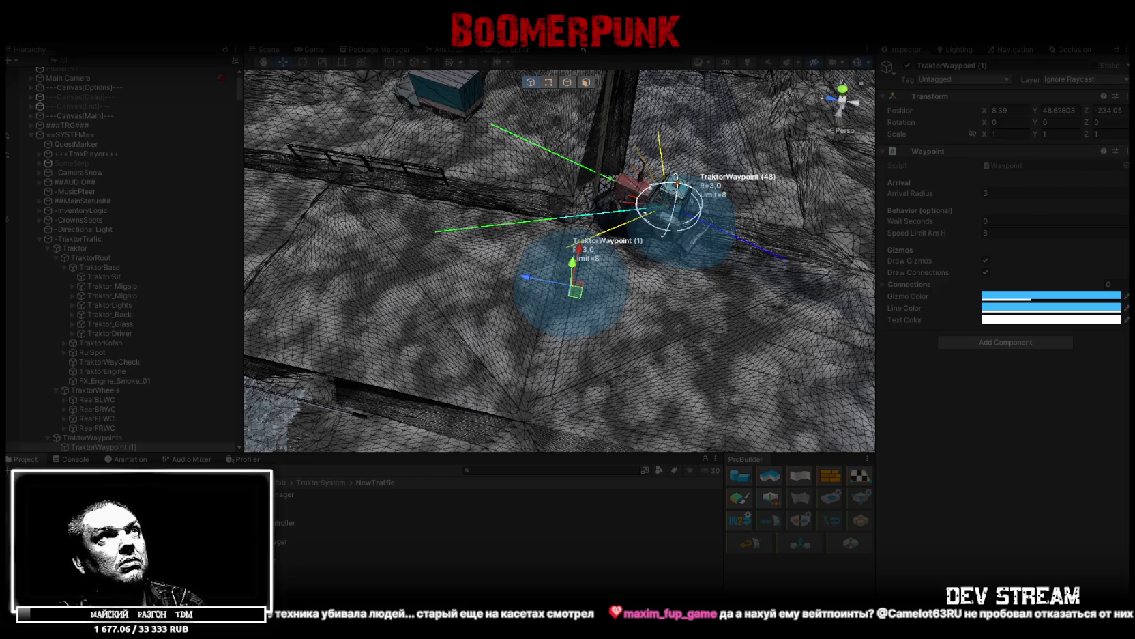
left_click(584, 41)
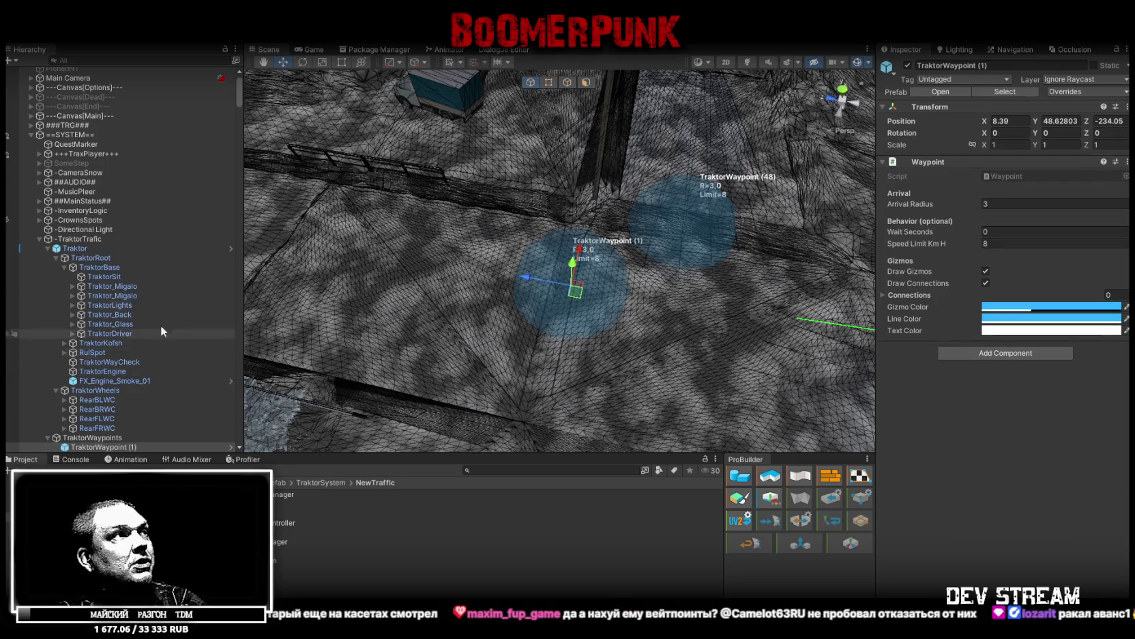
scroll(107, 359, "down", 8)
scroll(91, 301, "down", 2)
scroll(91, 301, "up", 10)
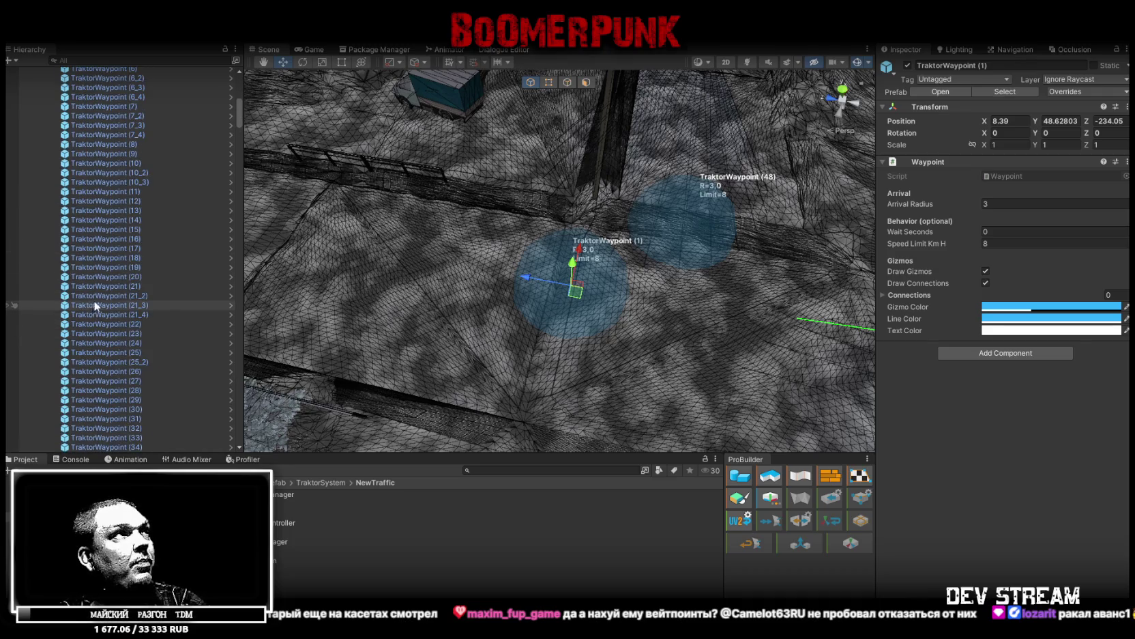
left_click(118, 280, "shift")
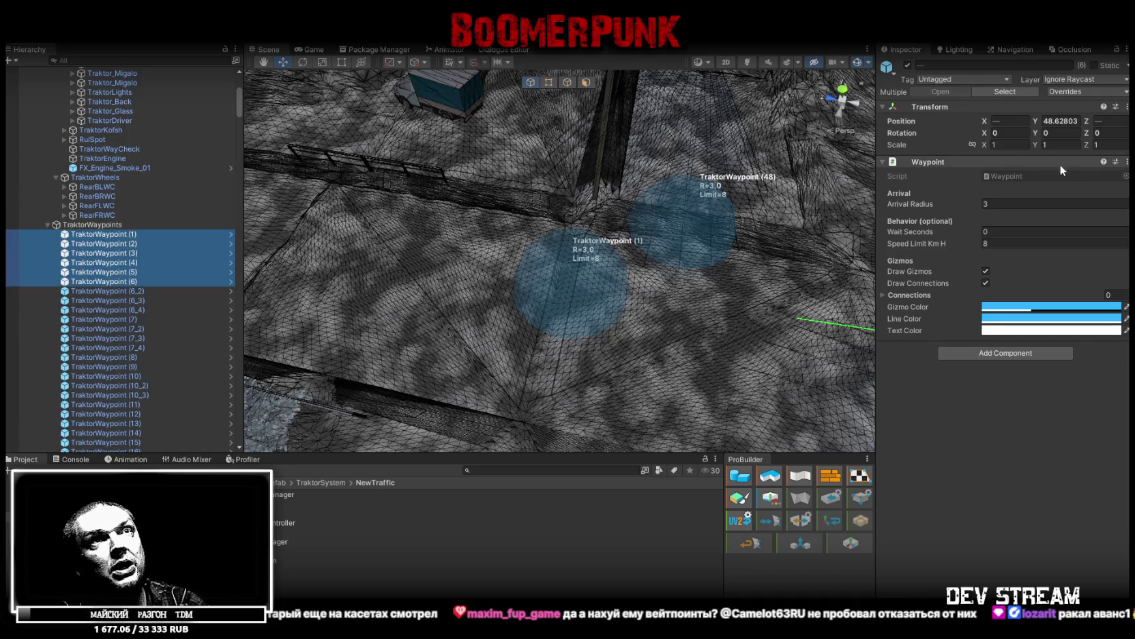
left_click(1005, 203)
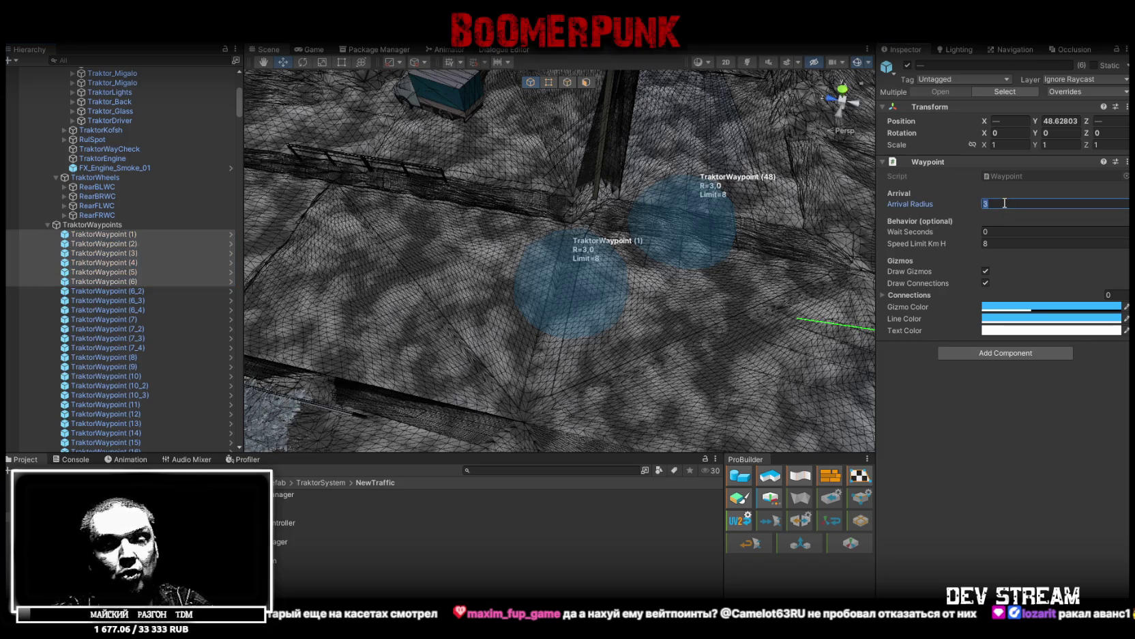
key("BackSpace")
type("0.1")
key("Return")
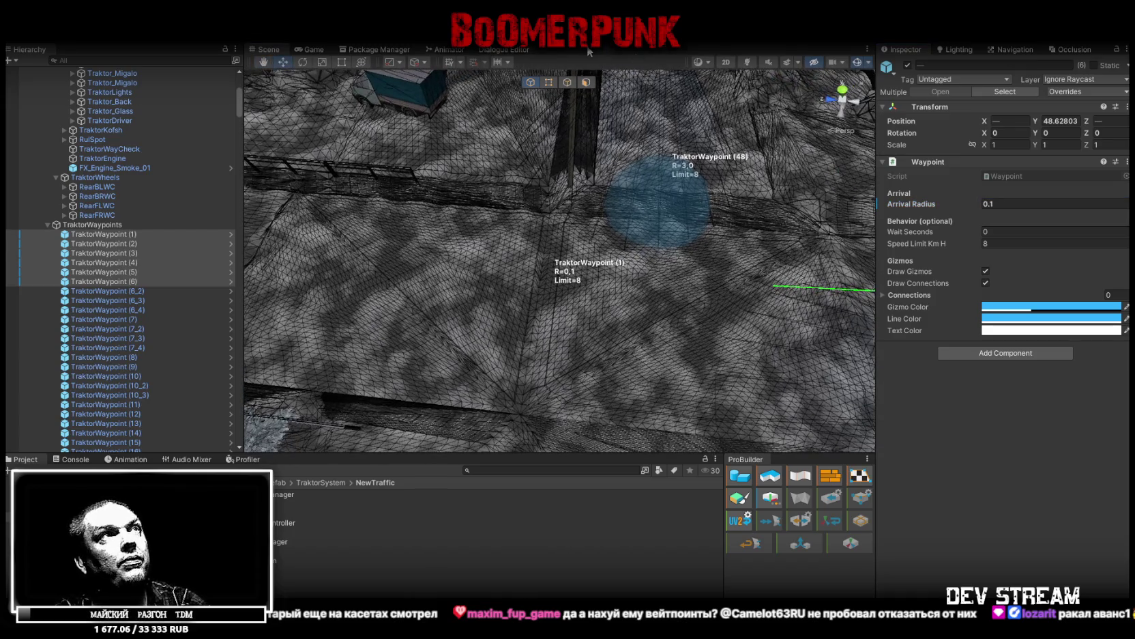
Test-run the game in the Scene view, then undo back to Arrival Radius 3
left_click(568, 28)
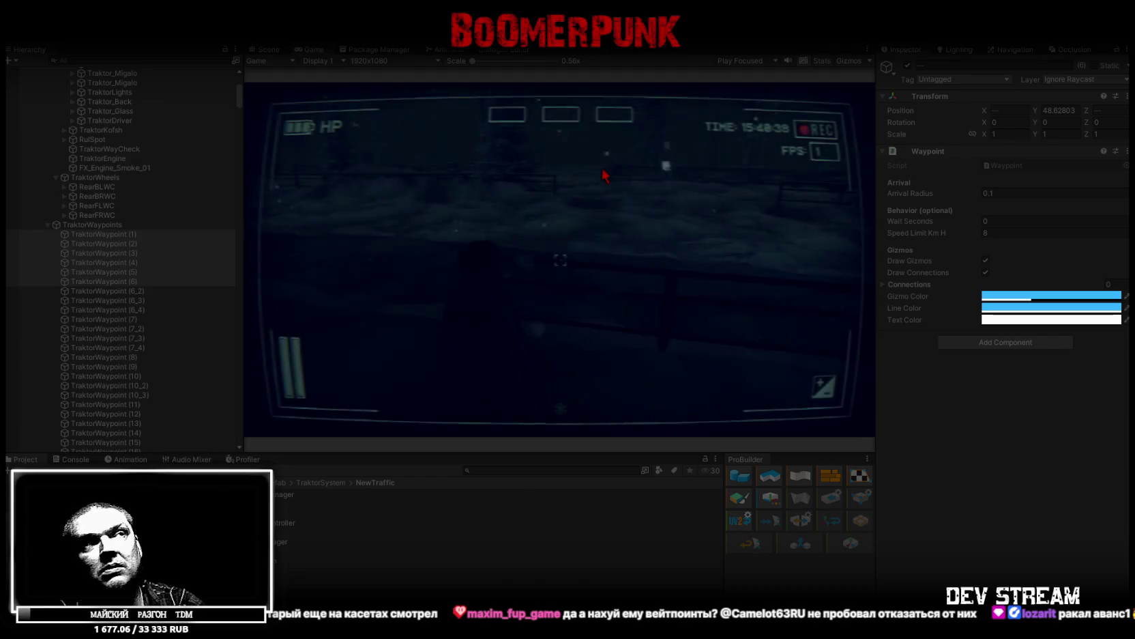
left_click(264, 49)
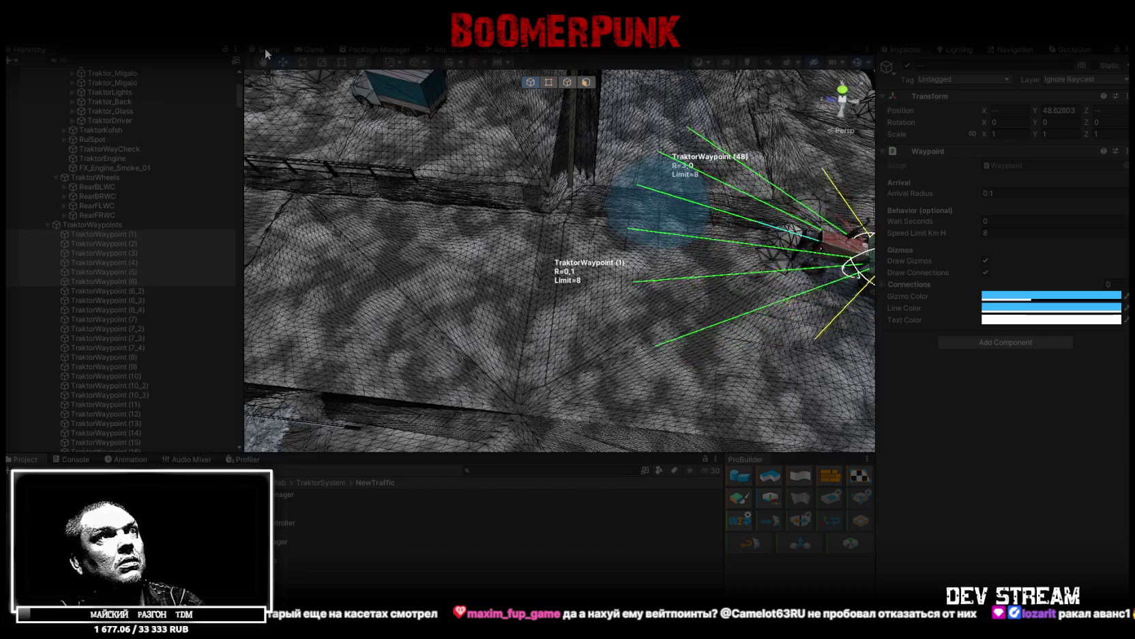
mouse_move(454, 159)
left_mouse_down()
mouse_move(385, 193)
mouse_move(577, 354)
left_mouse_up()
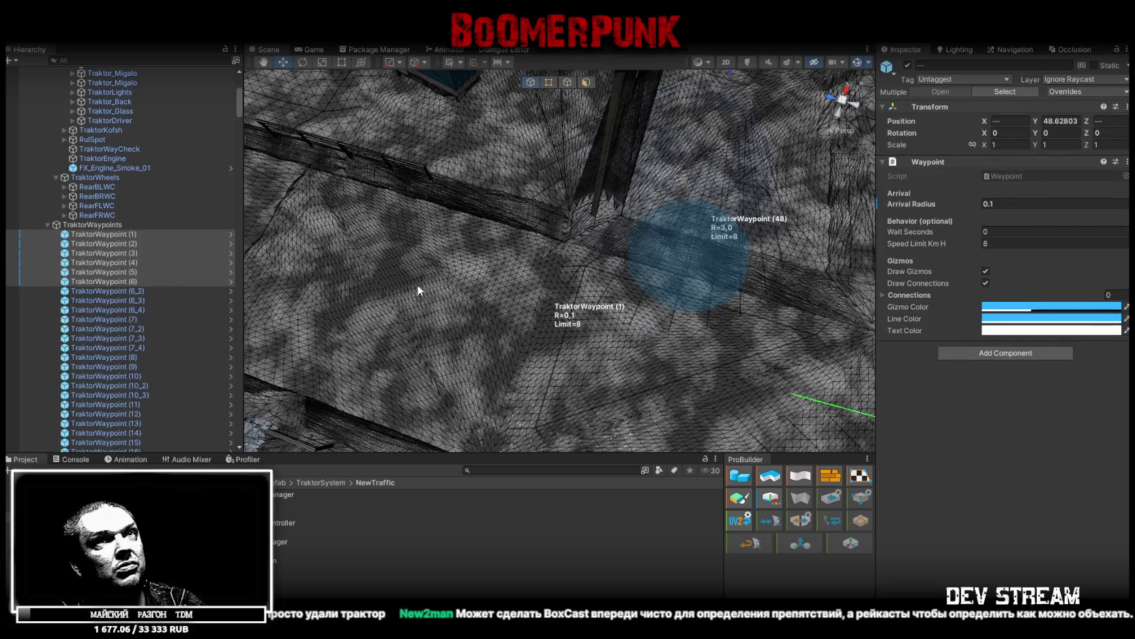
key("ctrl+z")
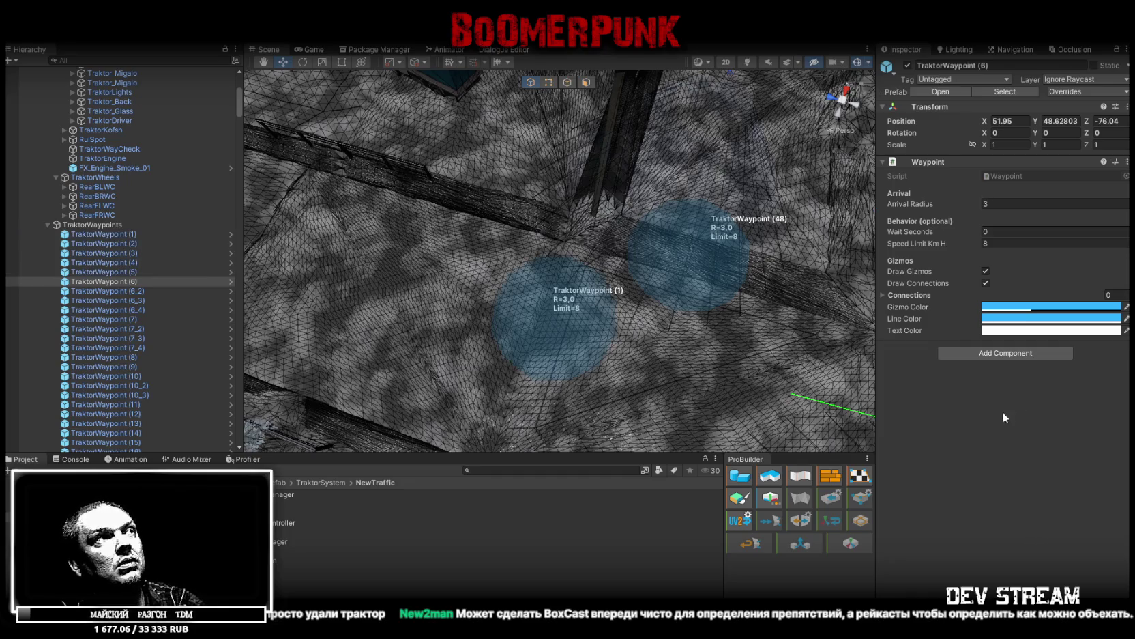
Select TraktorWaypoint (1) to check its Arrival Radius 3 and Speed Limit 8
left_click(133, 235)
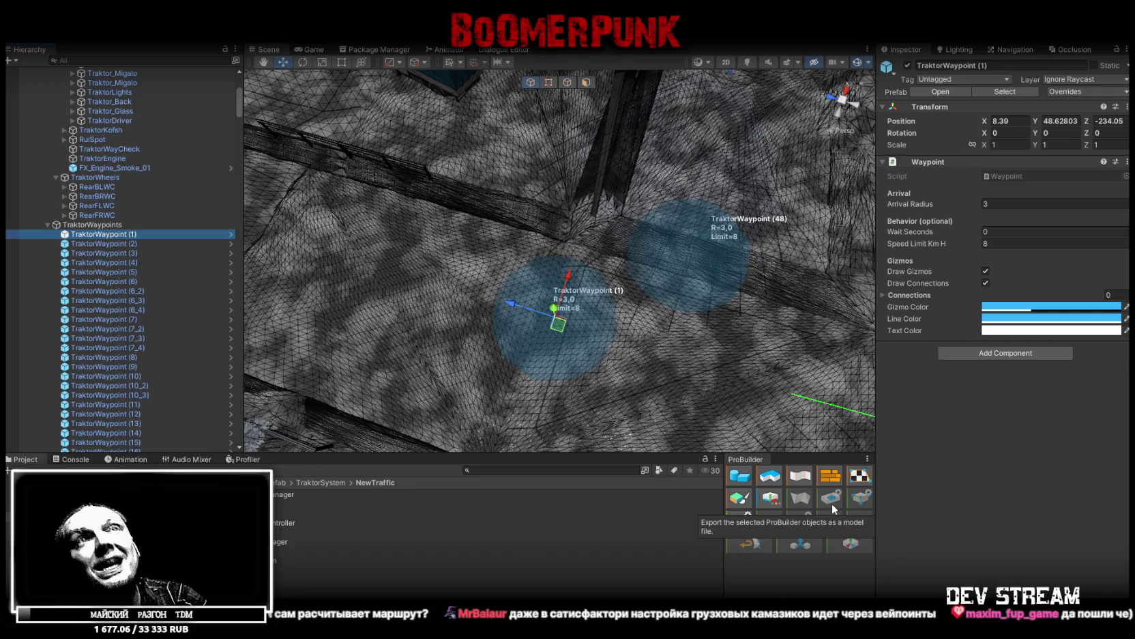
Check the Navigation bake settings, frame TraktorWaypoint (1), and select the Traktor vehicle
left_click(1013, 52)
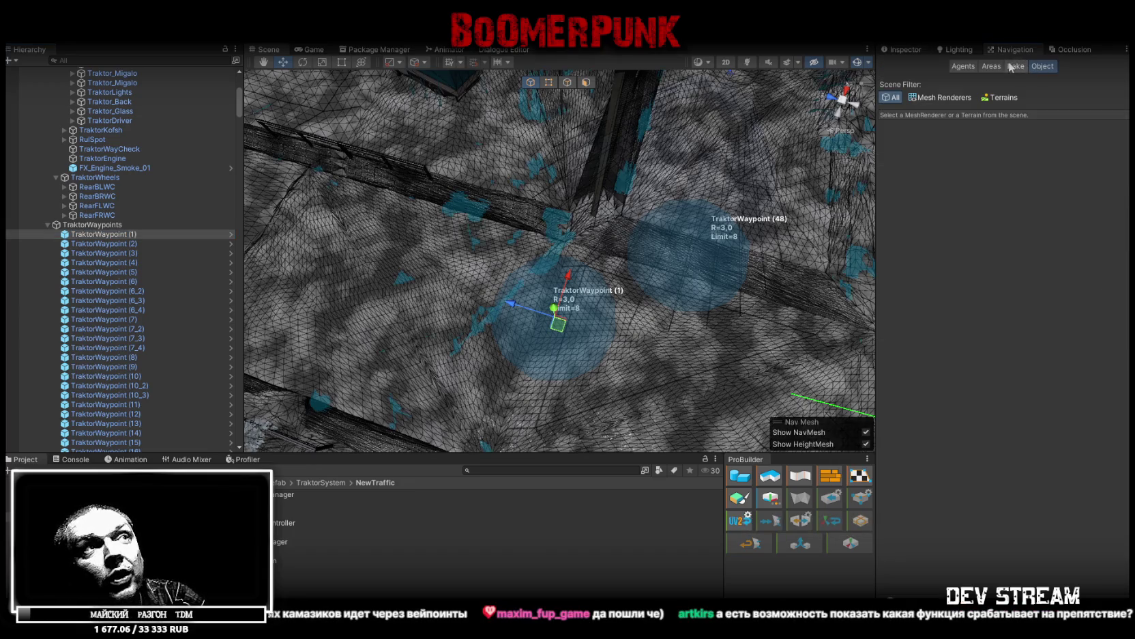
mouse_move(432, 151)
left_mouse_down()
mouse_move(416, 128)
mouse_move(508, 166)
mouse_move(638, 265)
mouse_move(603, 181)
mouse_move(421, 184)
mouse_move(413, 228)
mouse_move(593, 255)
mouse_move(733, 255)
left_mouse_up()
left_click(912, 50)
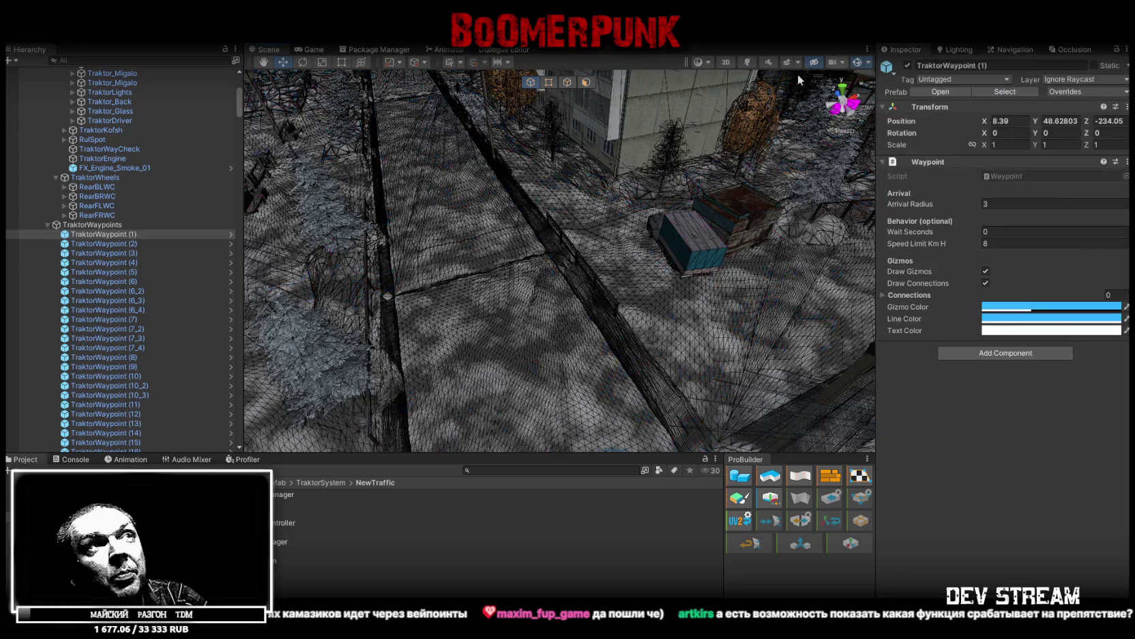
key("f")
left_click_drag(679, 321, 569, 286)
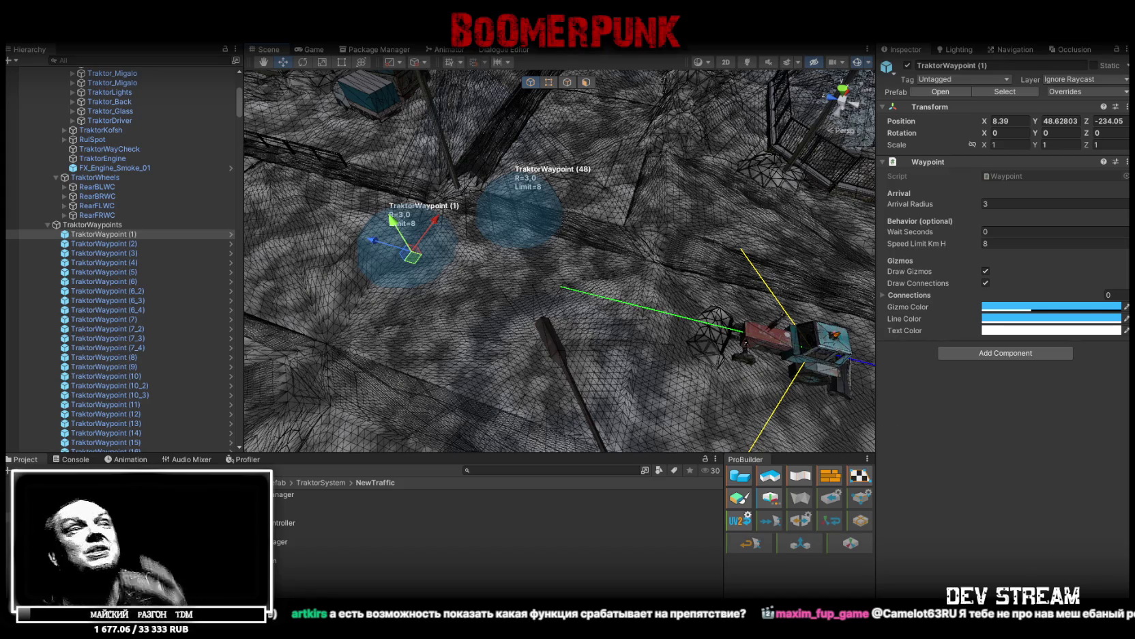
left_click(829, 335)
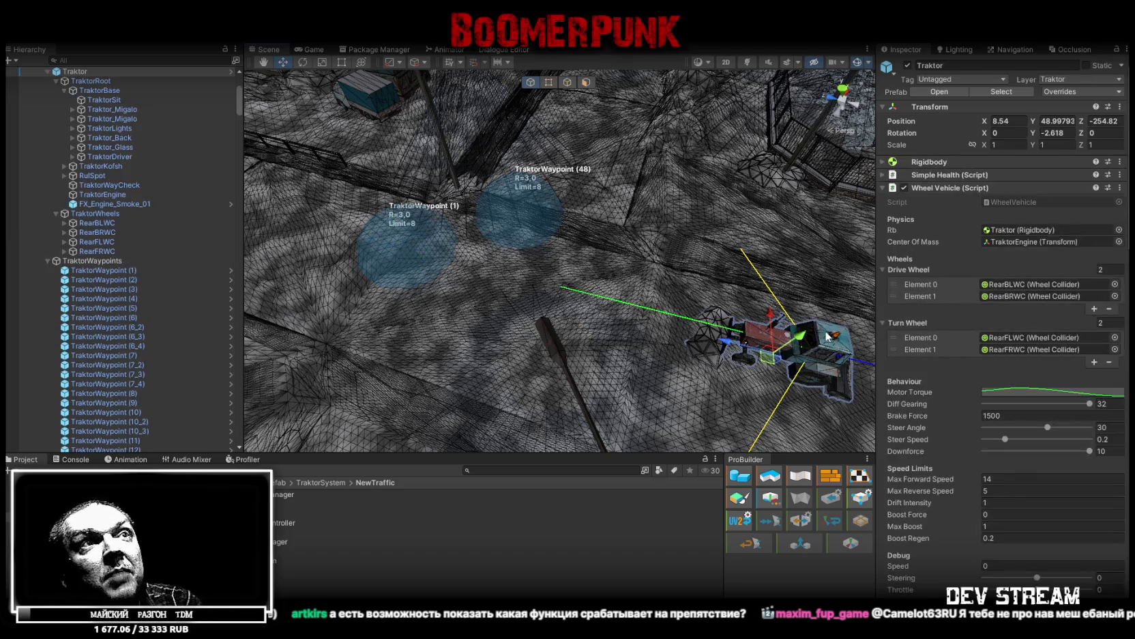
scroll(1014, 533, "down", 15)
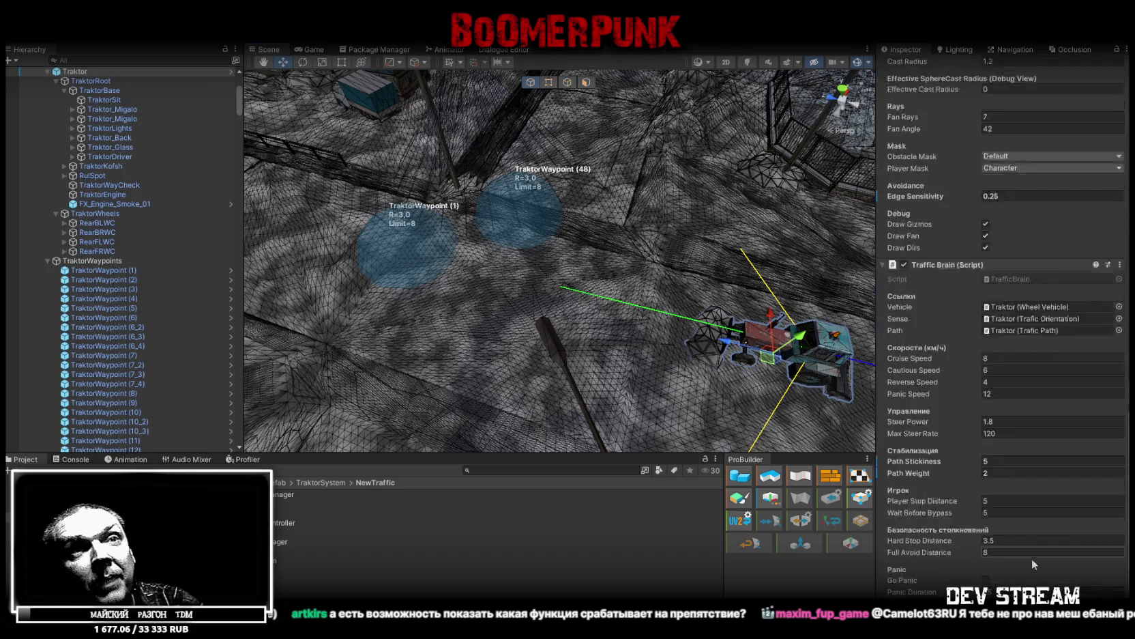
scroll(969, 480, "up", 10)
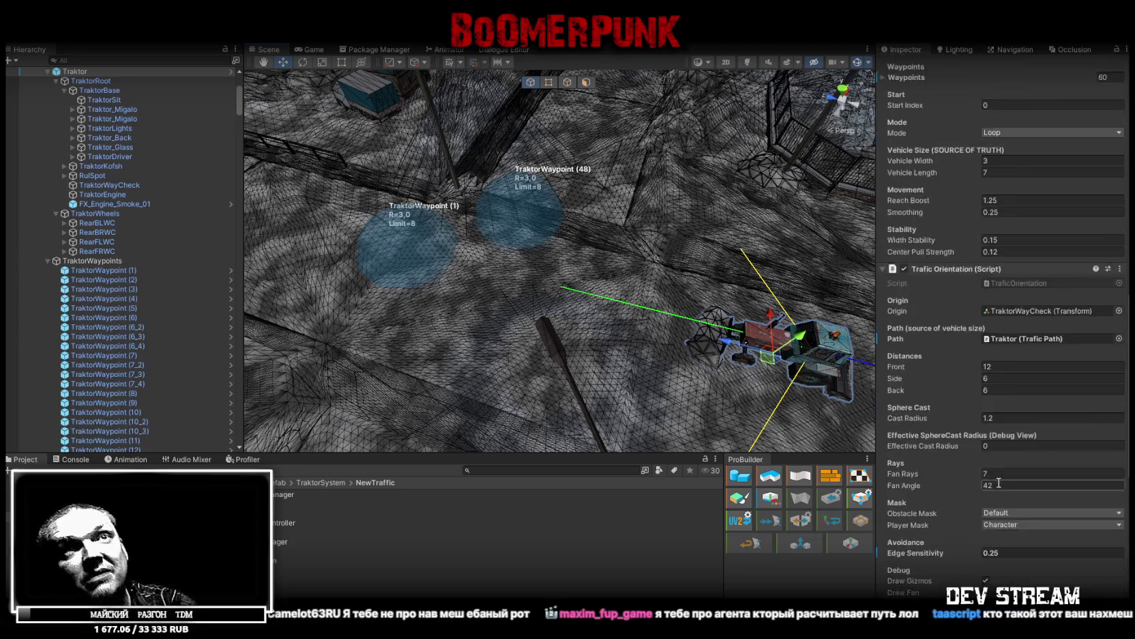
scroll(1010, 478, "up", 5)
mouse_move(645, 181)
left_mouse_down()
mouse_move(566, 290)
mouse_move(590, 151)
mouse_move(636, 205)
mouse_move(715, 245)
left_mouse_up()
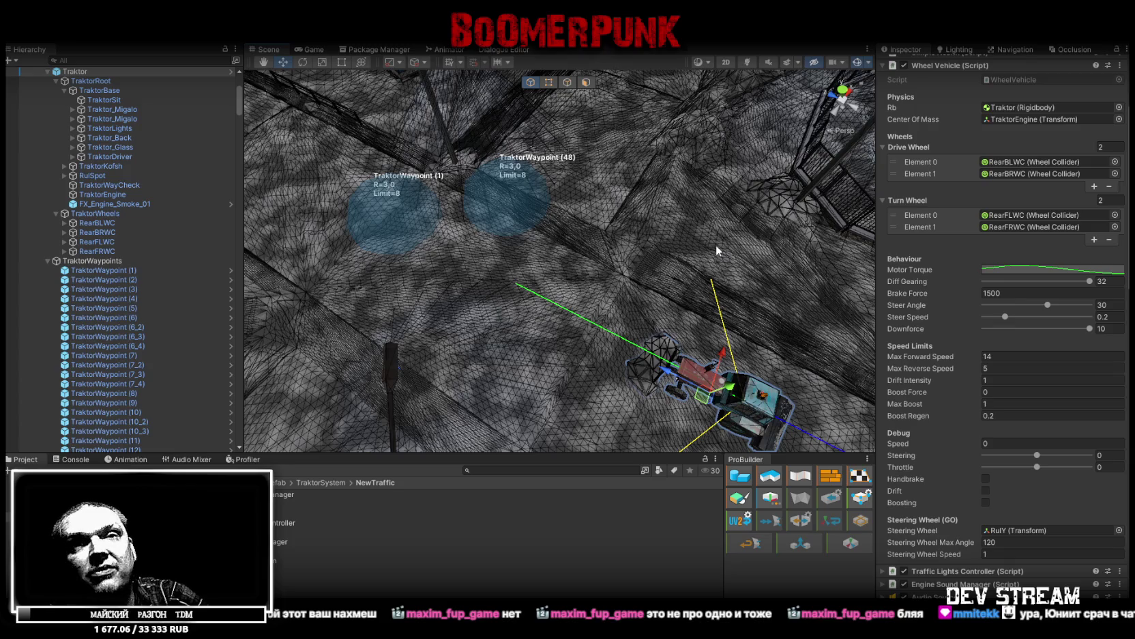
scroll(919, 313, "down", 10)
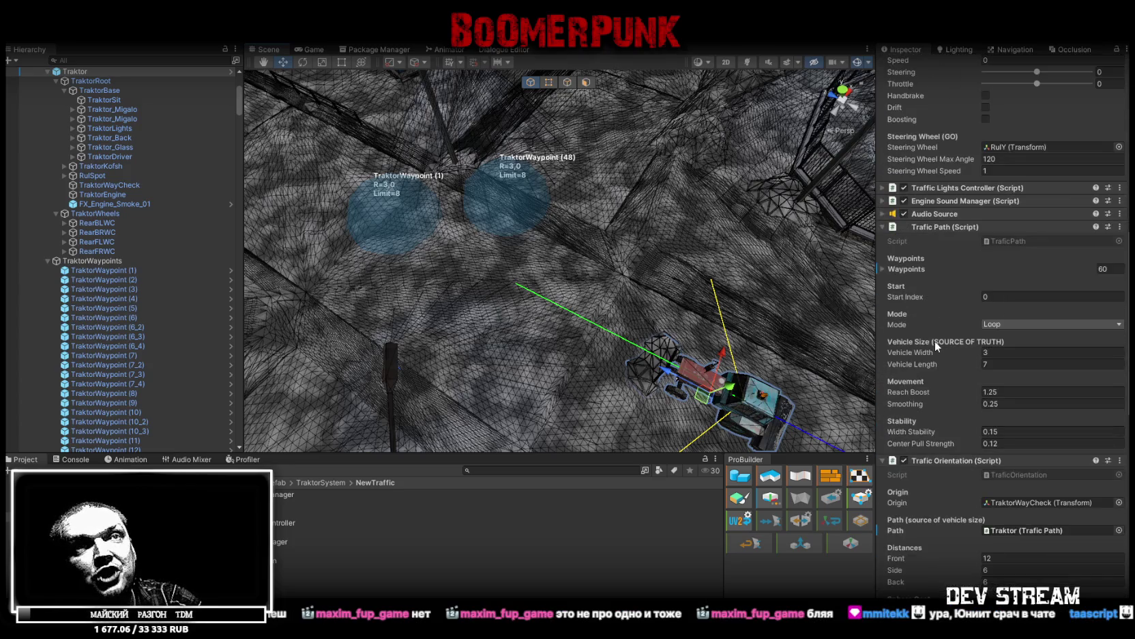
left_click(890, 273)
scroll(1012, 385, "down", 10)
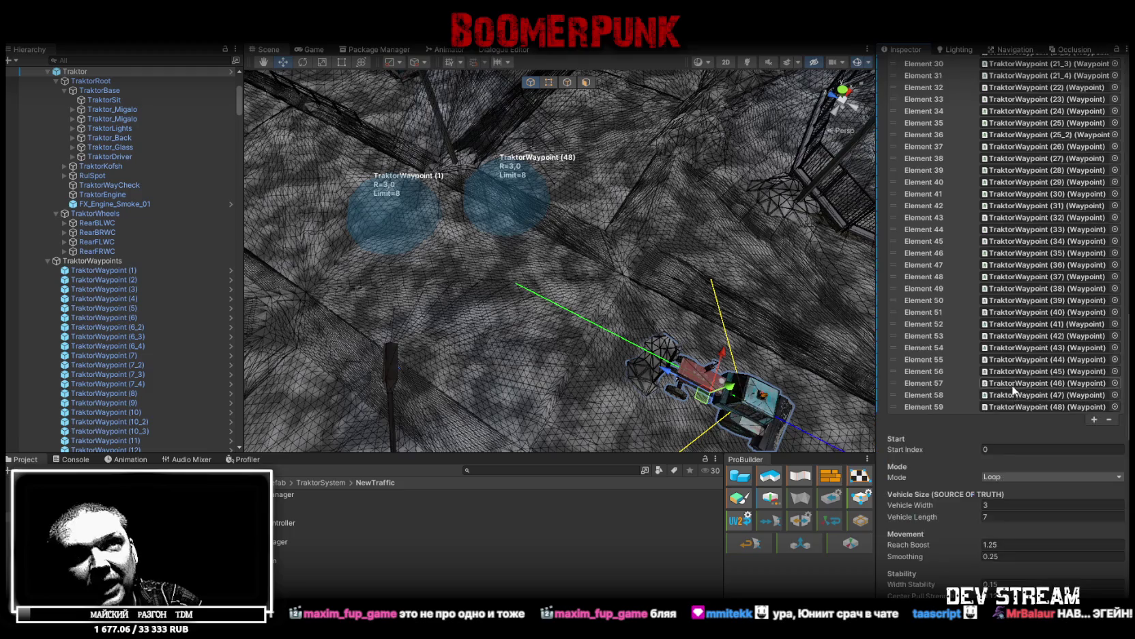
scroll(1046, 235, "up", 10)
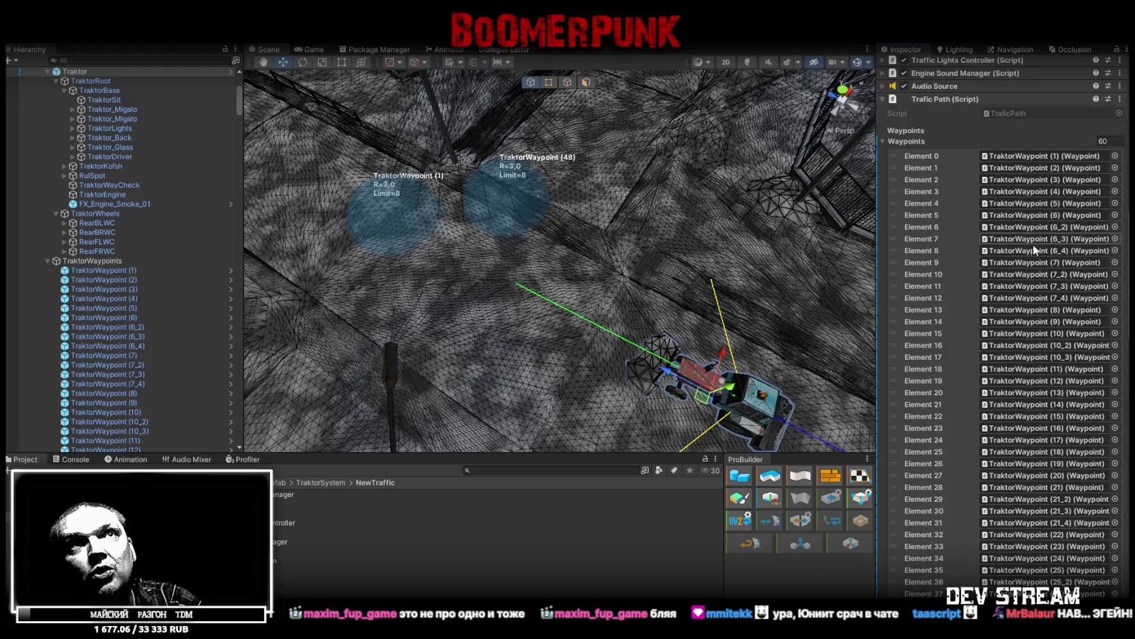
left_click(884, 236)
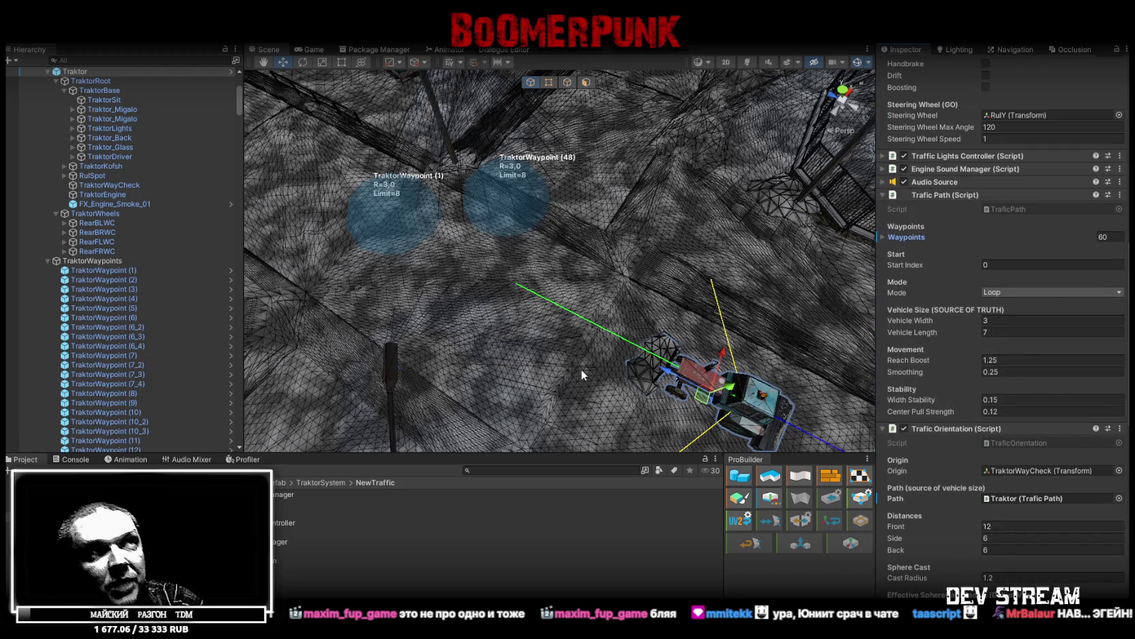
scroll(548, 281, "up", 2)
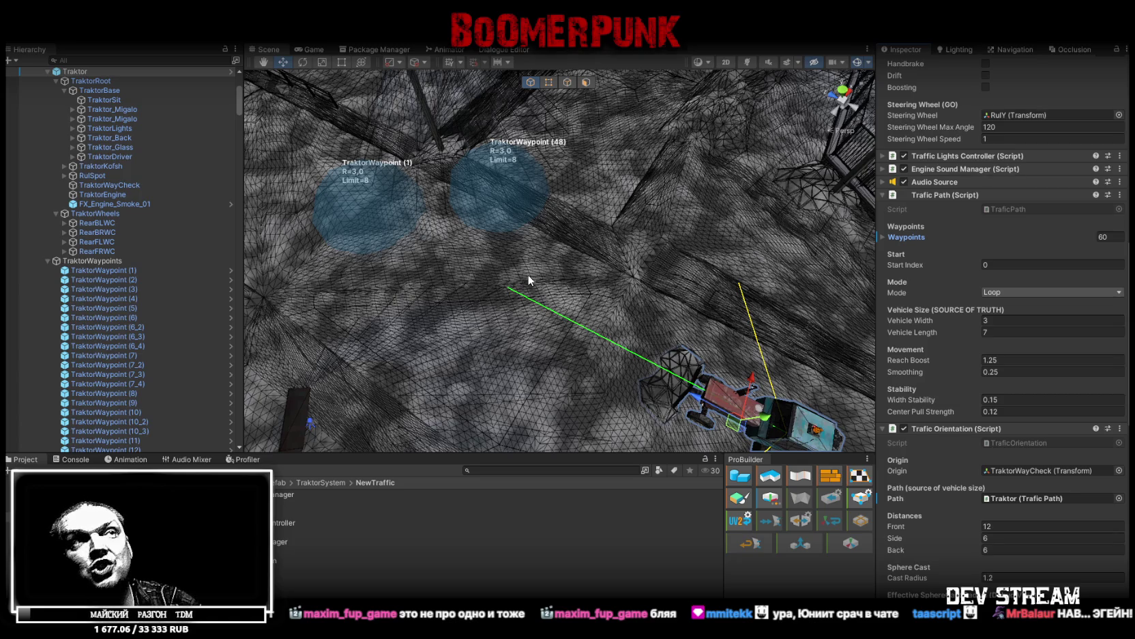
mouse_move(684, 251)
left_mouse_down()
mouse_move(550, 217)
mouse_move(629, 267)
left_mouse_up()
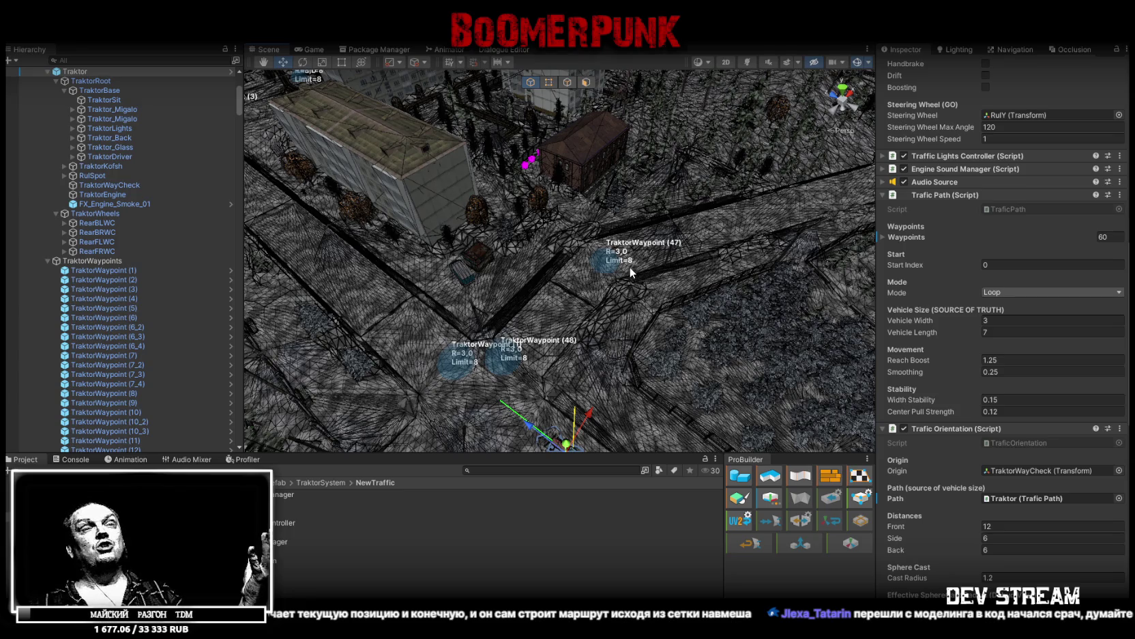
left_click_drag(630, 267, 812, 325)
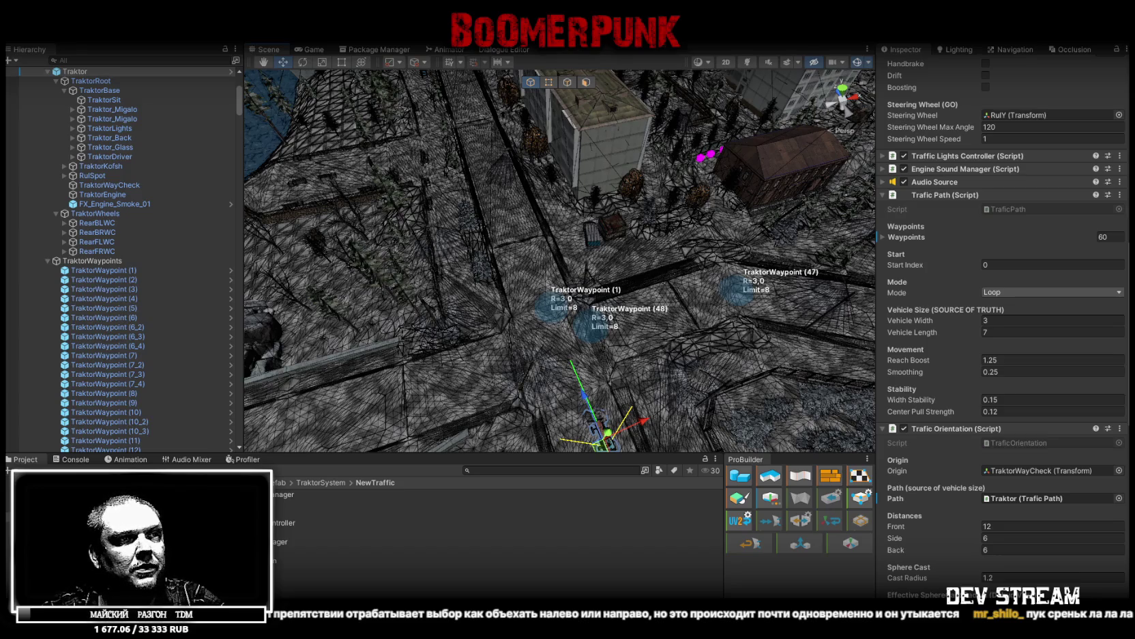
key("alt+Tab")
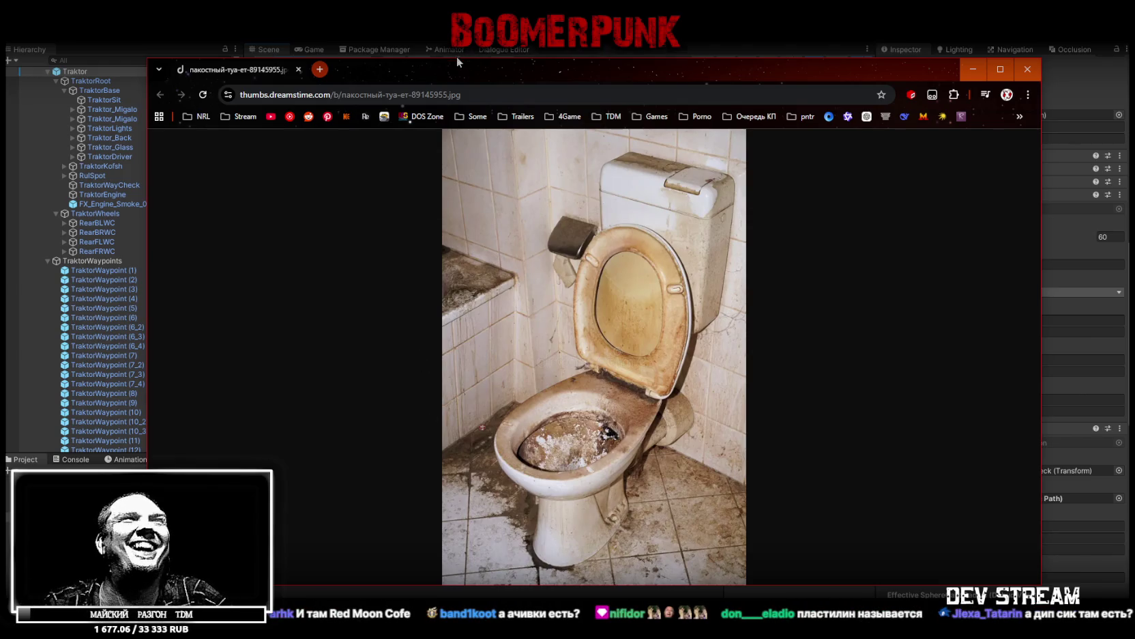
key("alt+Tab")
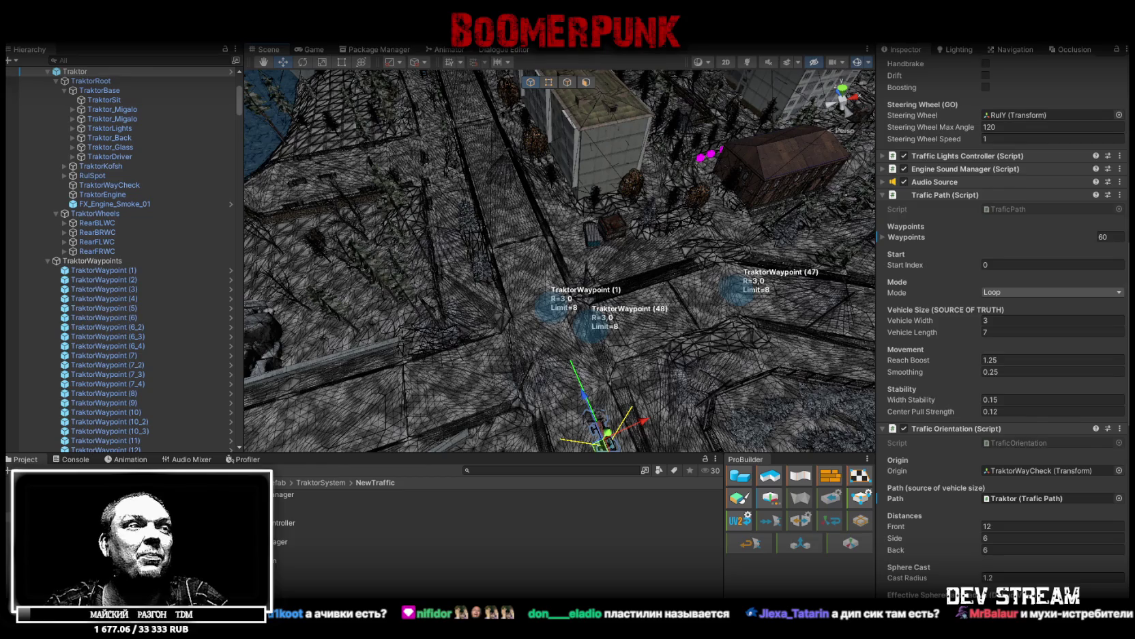
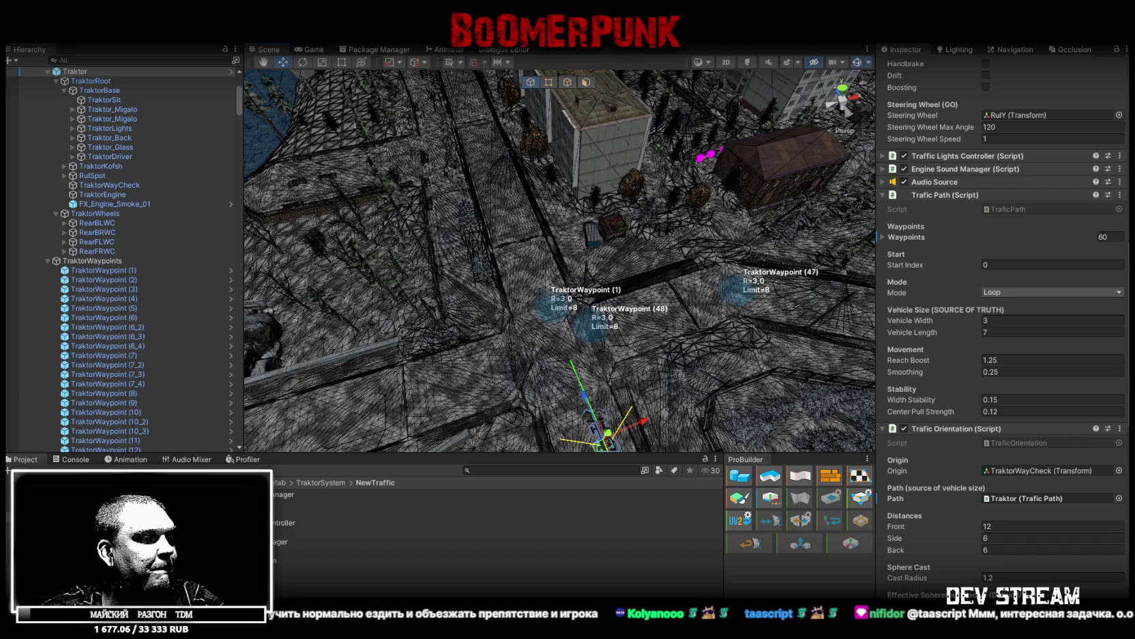
Switch from Unity to Visual Studio to view the TraficOrientation.cs script
key("alt+Tab")
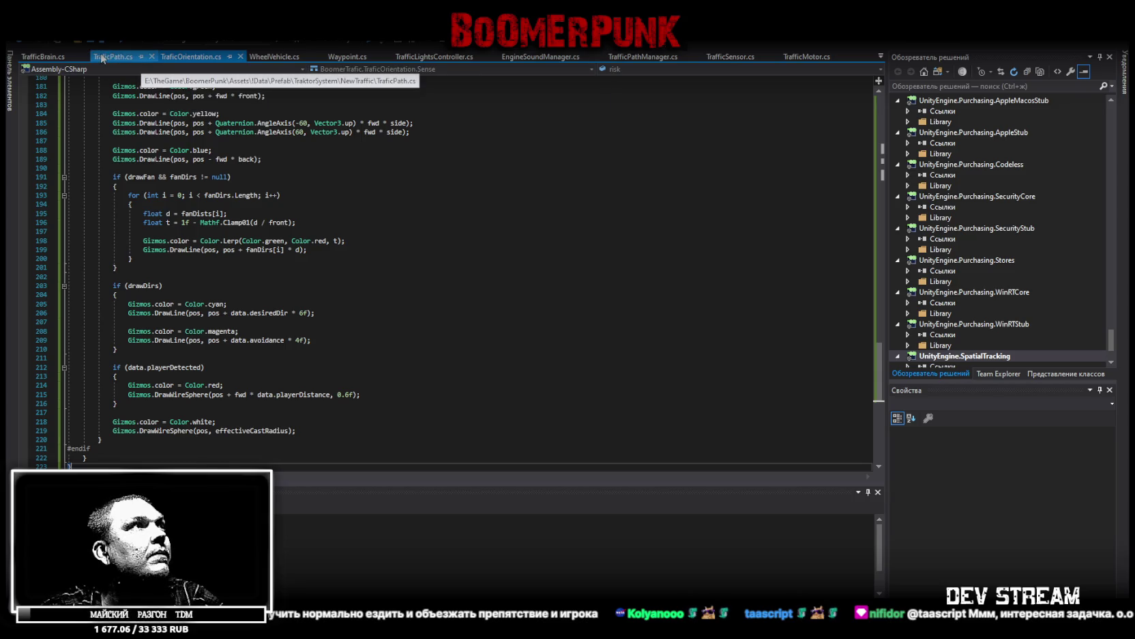
Select the entire TraficOrientation.cs code to carry it over to another window
key("ctrl+a")
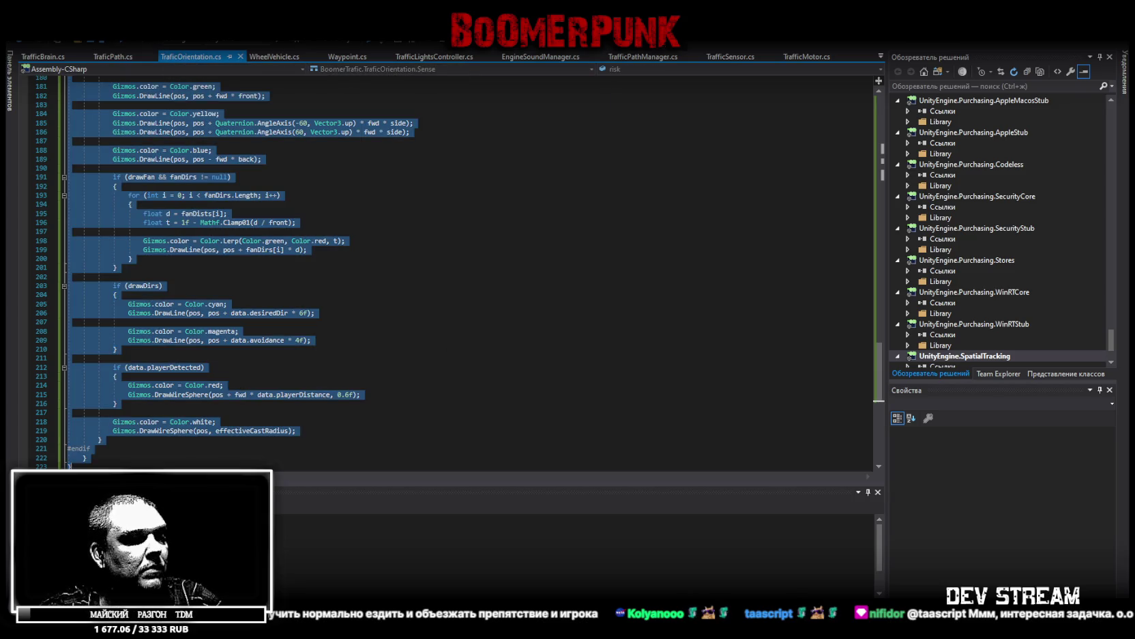
key("alt+Tab")
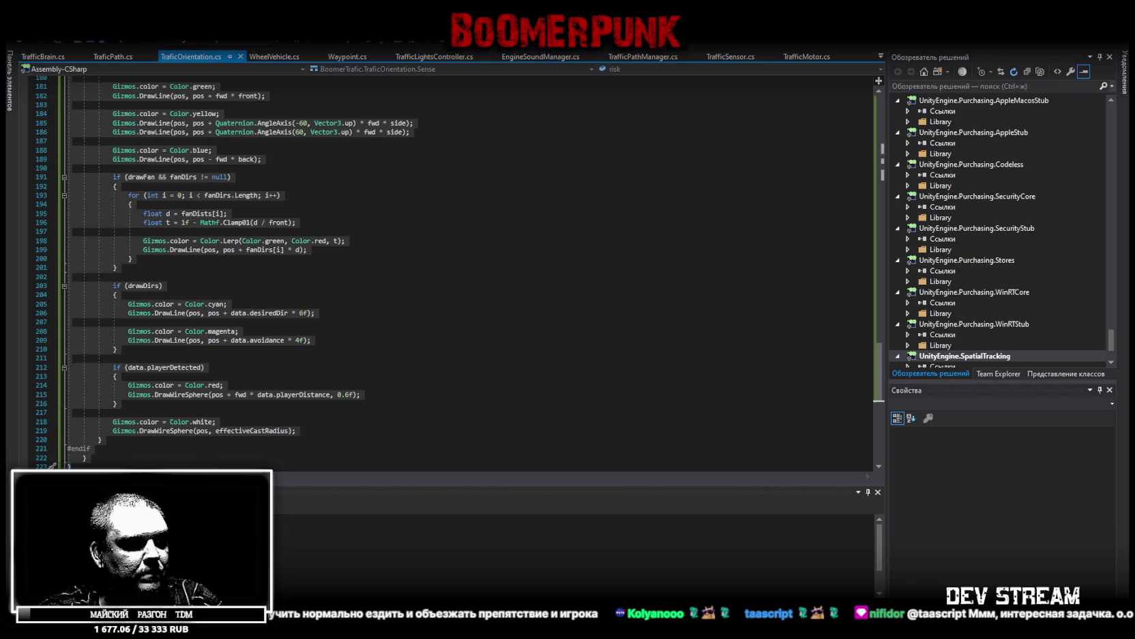
scroll(217, 275, "up", 19)
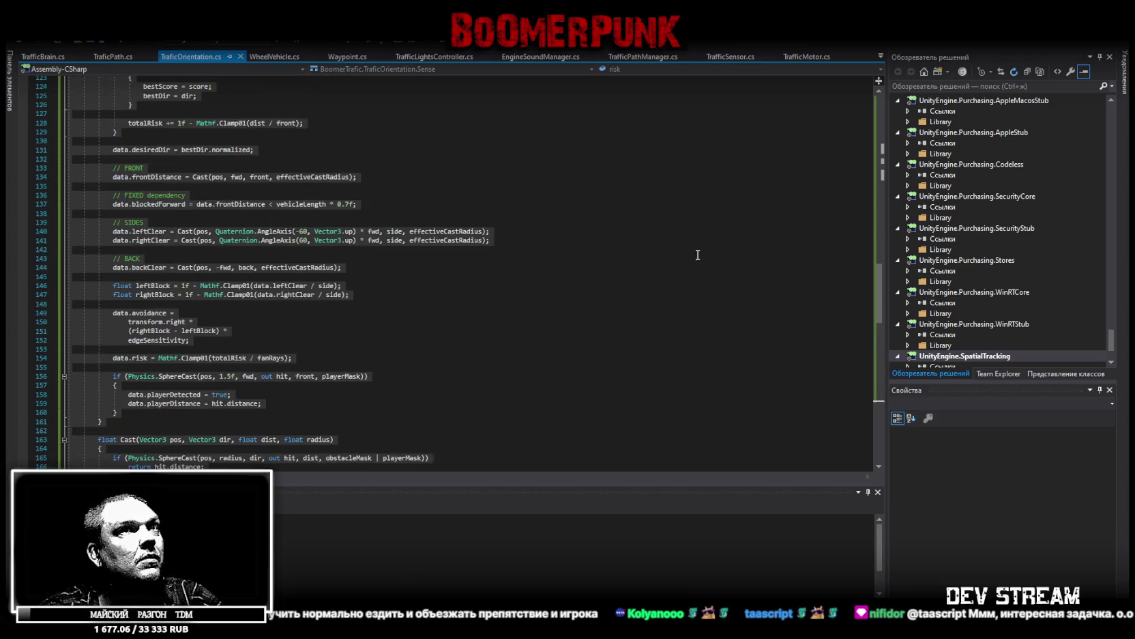
left_click_drag(879, 316, 880, 95)
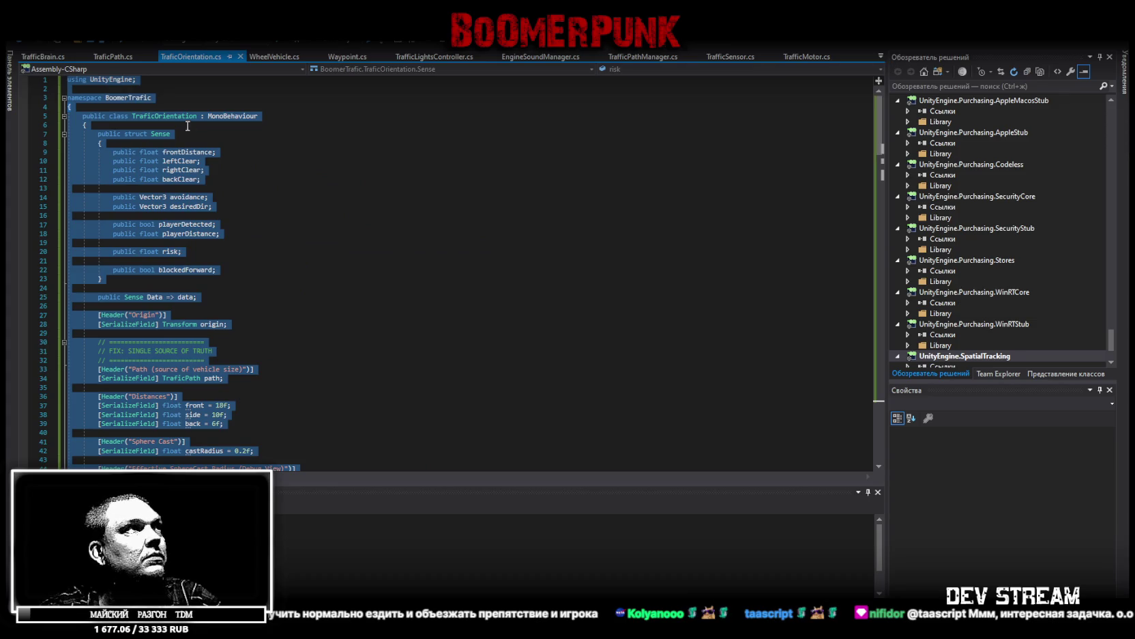
double_click(166, 116)
key("ctrl+r")
key("ctrl+r")
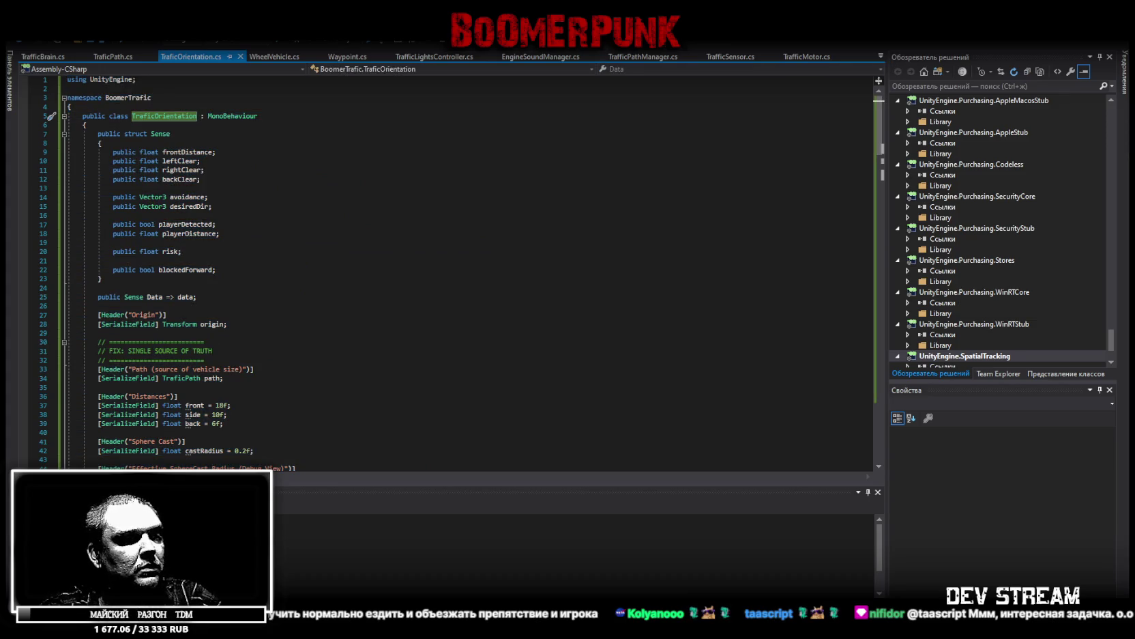
key("ctrl+a")
key("ctrl+c")
key("alt+Tab")
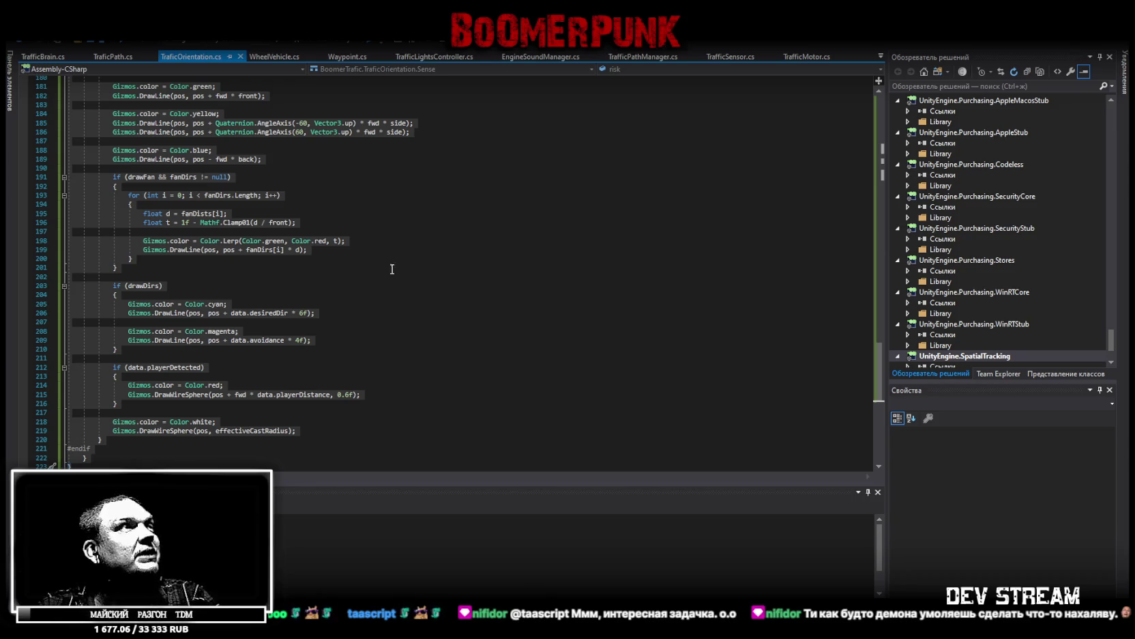
Paste the revised TraficOrientation code into the file, adding about eight lines
scroll(348, 285, "down", 3)
left_click(337, 462)
key("ctrl+v")
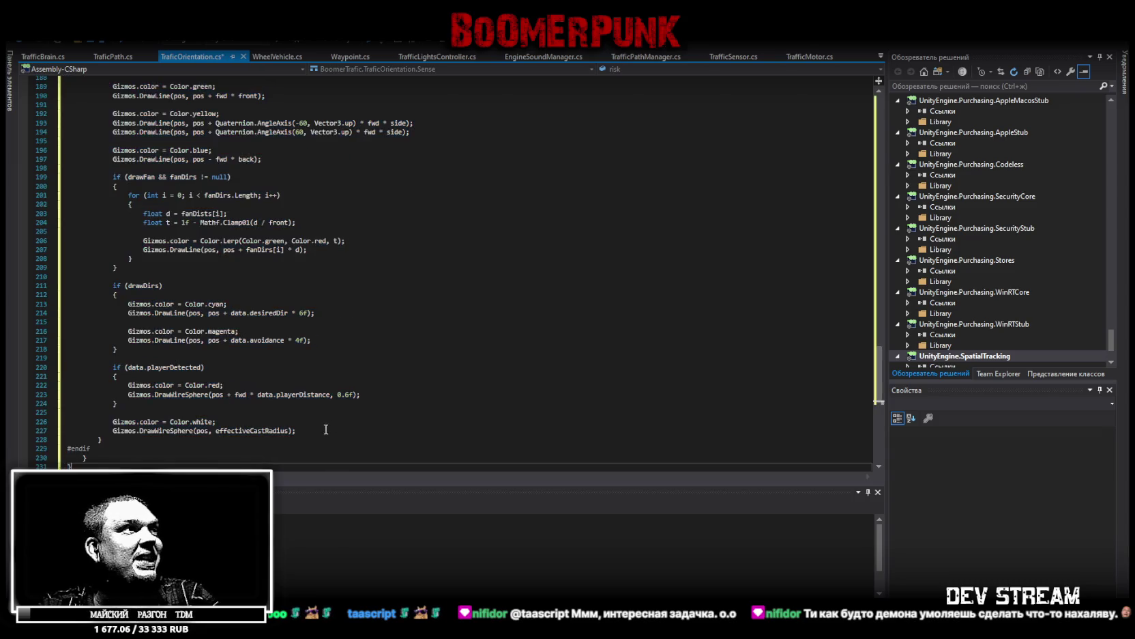
Open TraficPath.cs, review its code through GetCurrent, GetSpeedLimit and GetWaitTime, and select it all
left_click(116, 59)
scroll(287, 420, "down", 7)
scroll(290, 418, "up", 7)
key("ctrl+a")
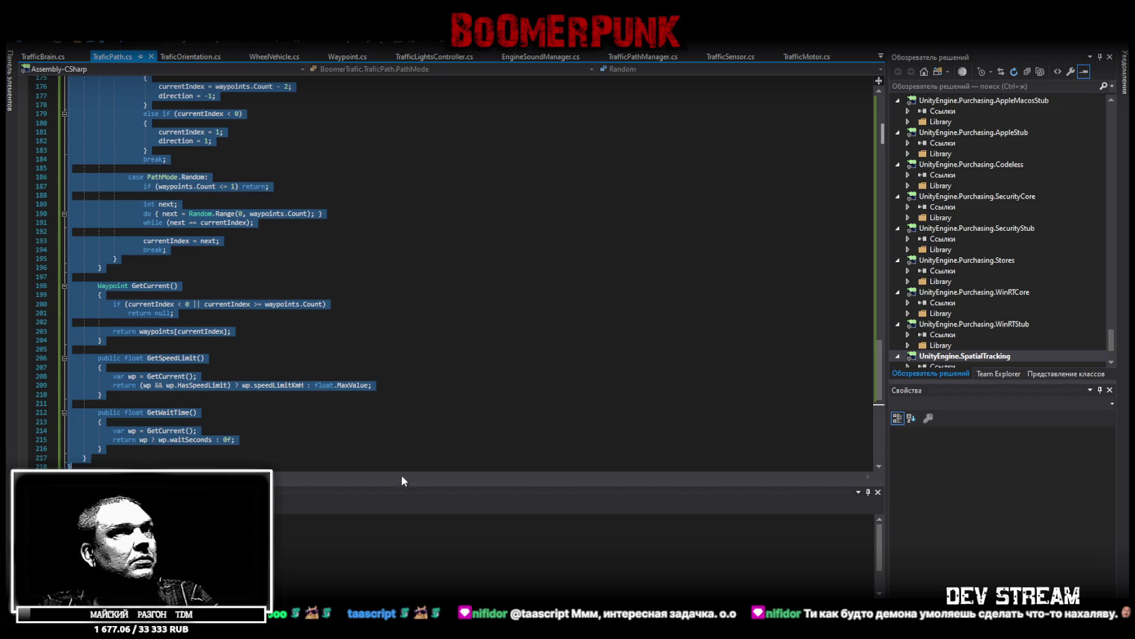
scroll(614, 409, "up", 13)
scroll(887, 227, "up", 20)
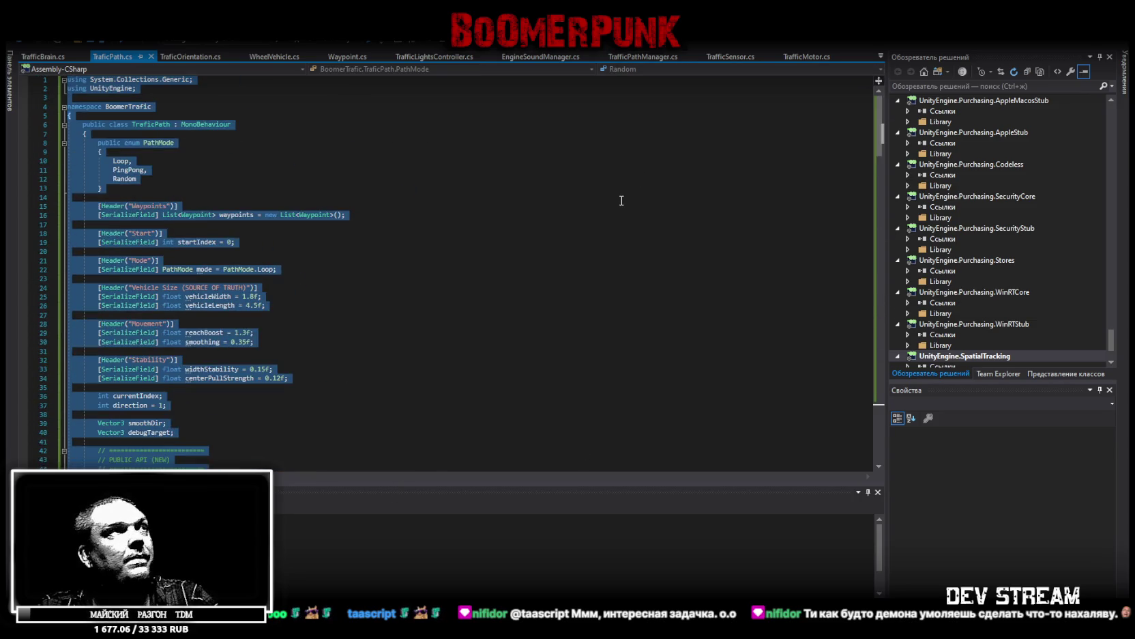
left_click(149, 125)
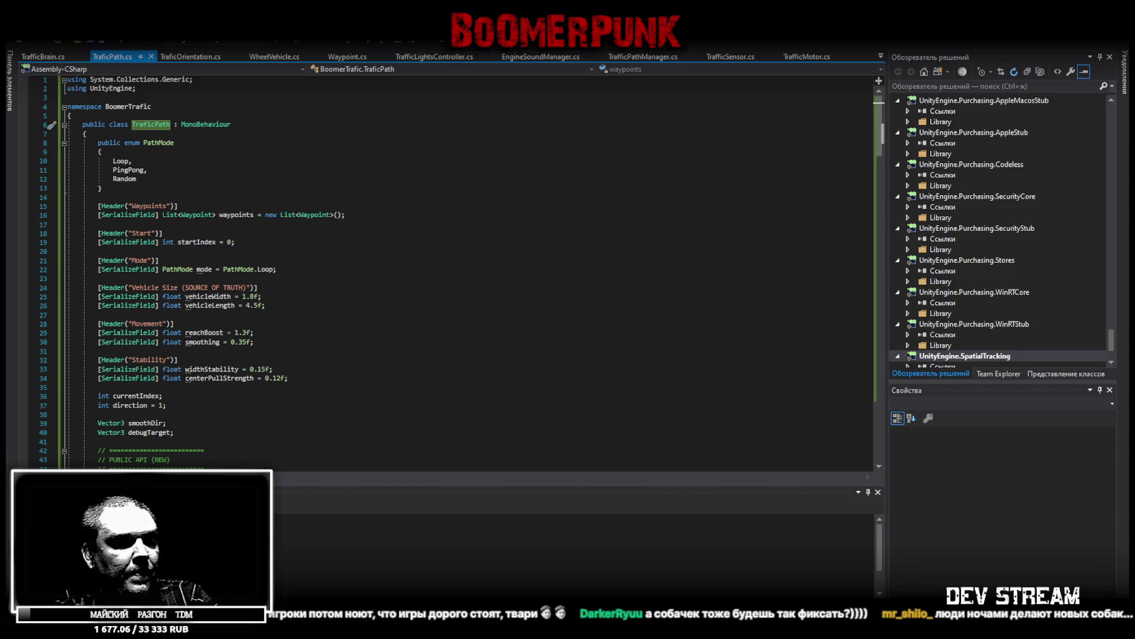
left_click(421, 398)
key("ctrl+a")
key("ctrl+c")
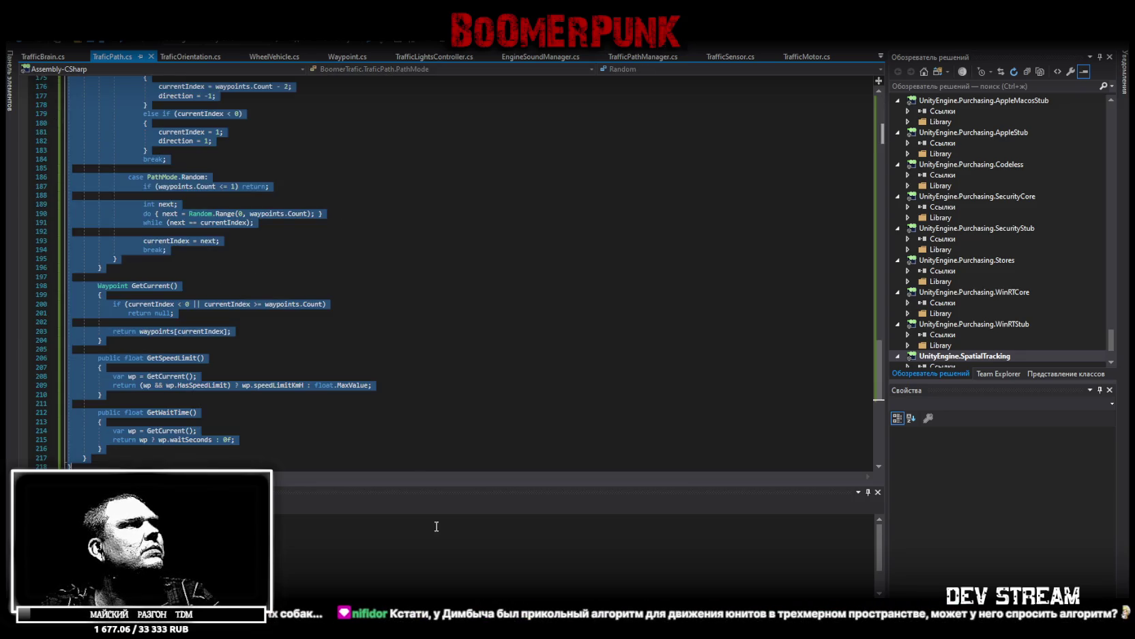
Replace TraficPath.cs with the revised code ending near line 234, save it, and bring up TraficBrain.cs
key("alt+Tab")
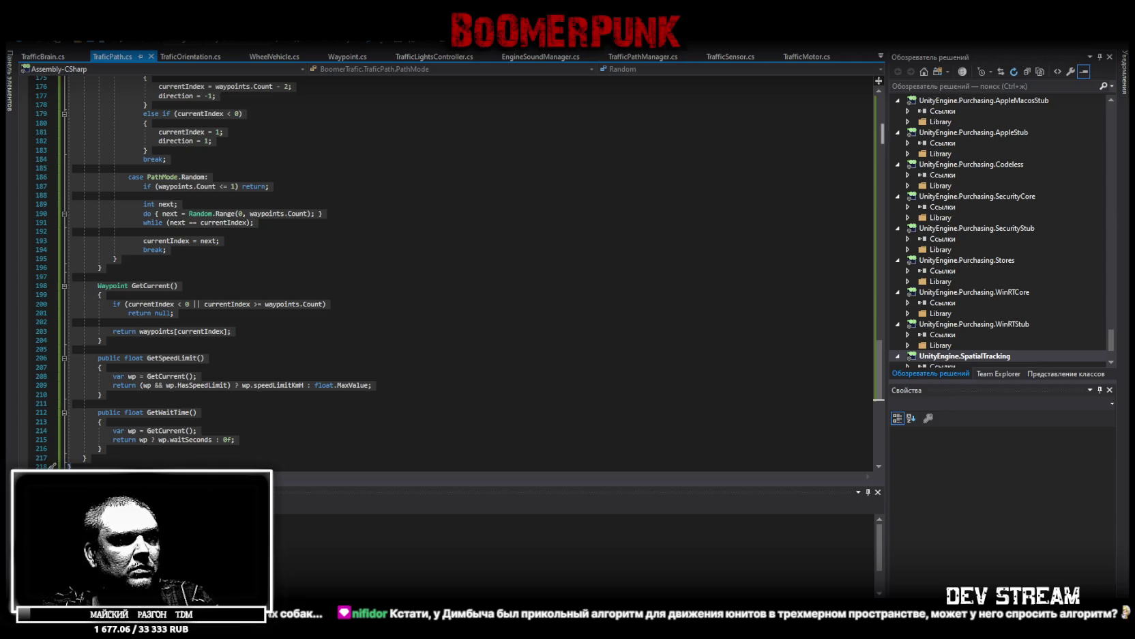
left_click(393, 421)
key("ctrl+a")
key("ctrl+v")
key("ctrl+s")
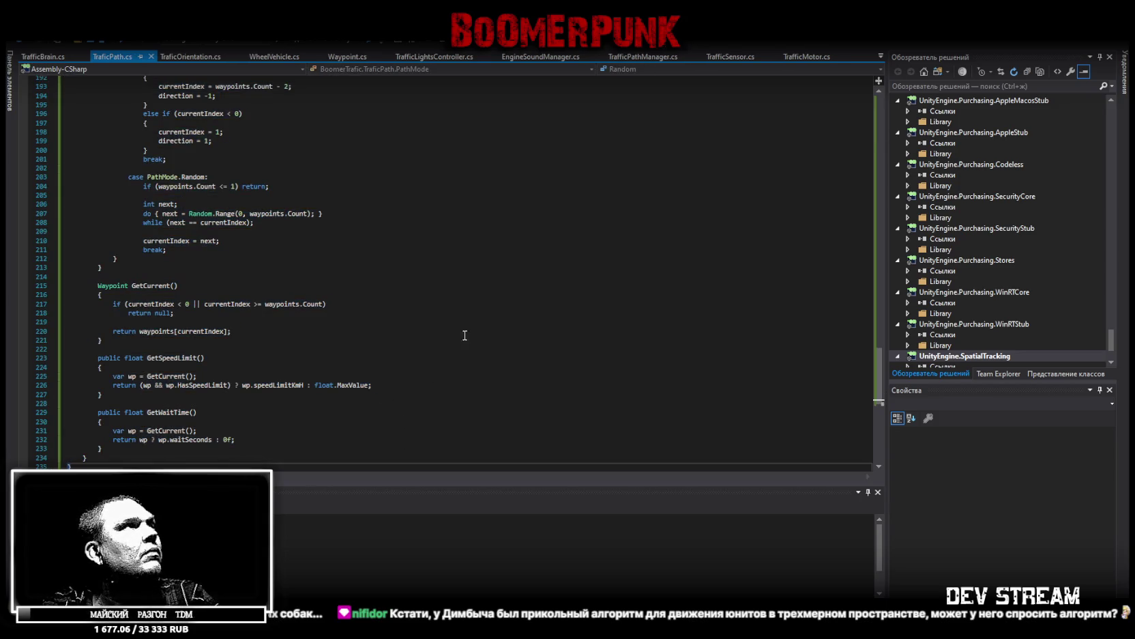
key("ctrl+Tab")
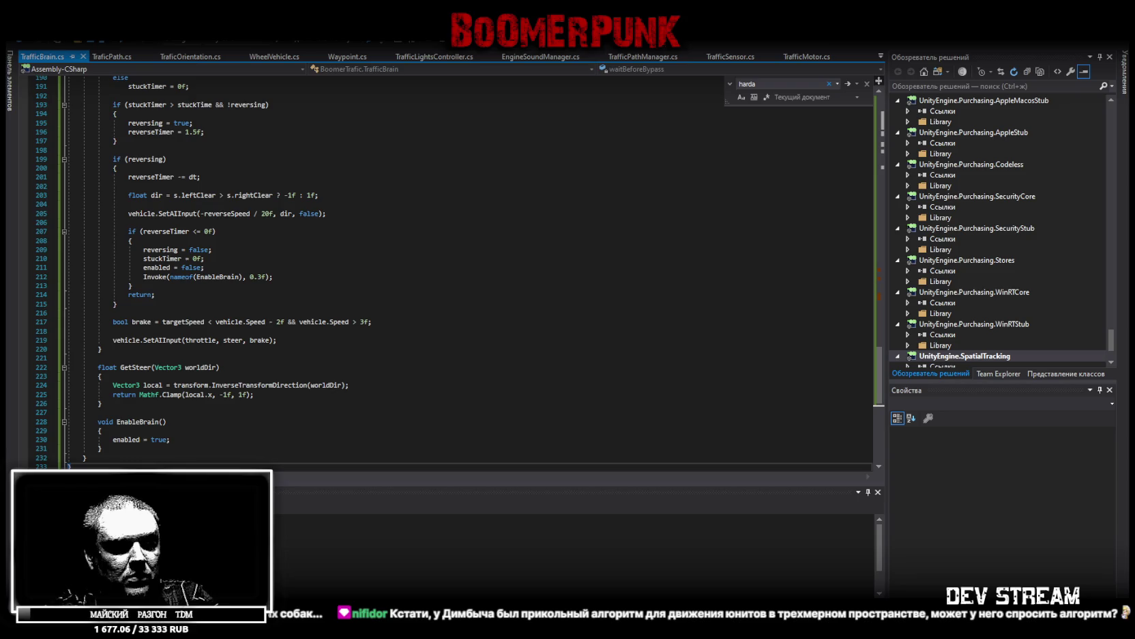
left_click_drag(880, 355, 881, 109)
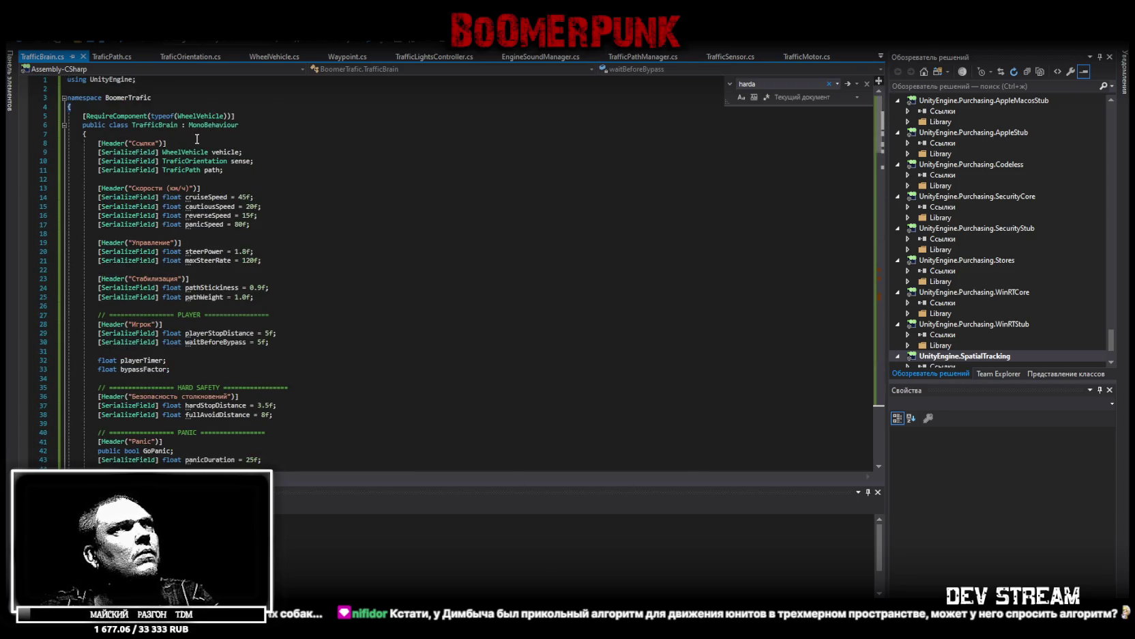
left_click(140, 127)
key("ctrl+r")
key("ctrl+r")
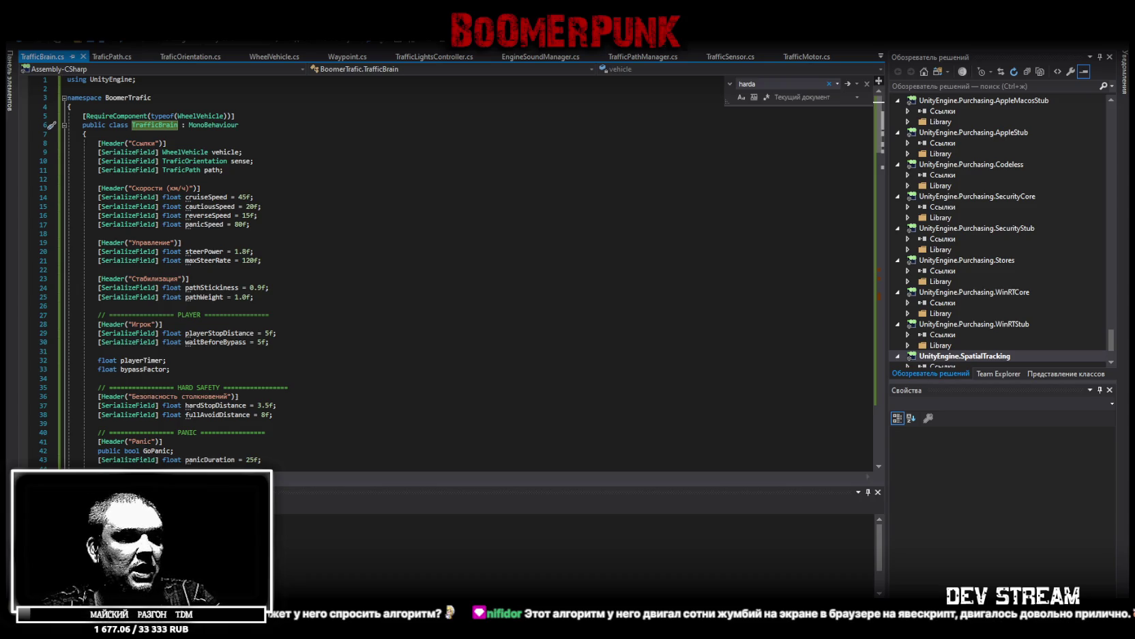
Copy TrafficBrain.cs from line 32 onward, paste the revised version over it, and return to Unity
left_click(505, 359)
key("ctrl+shift+End")
key("ctrl+c")
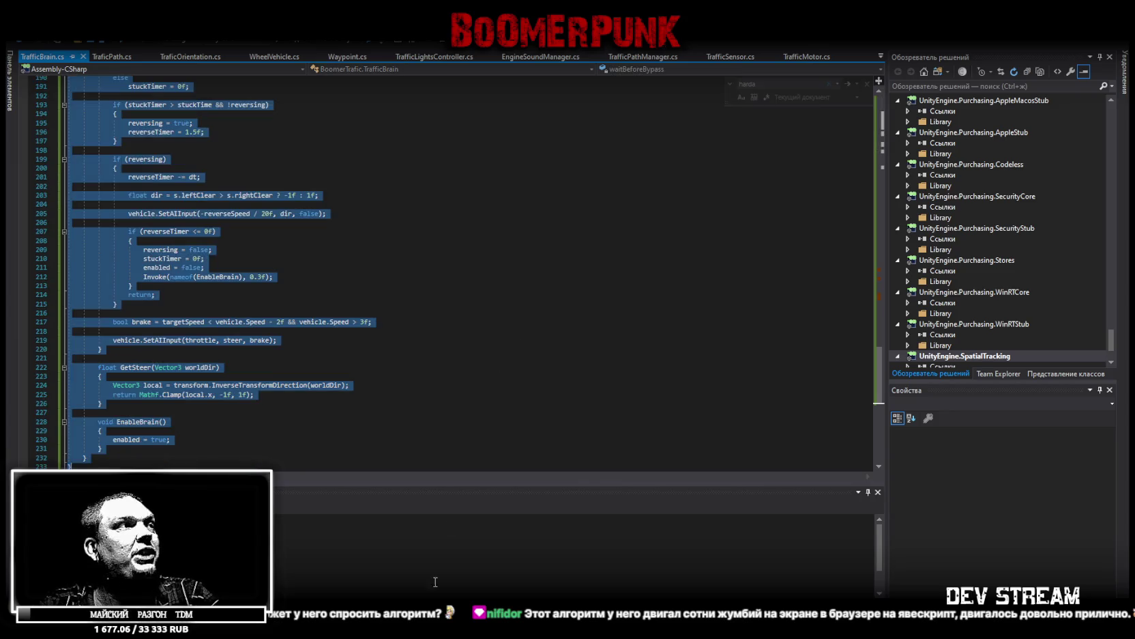
key("alt+Tab")
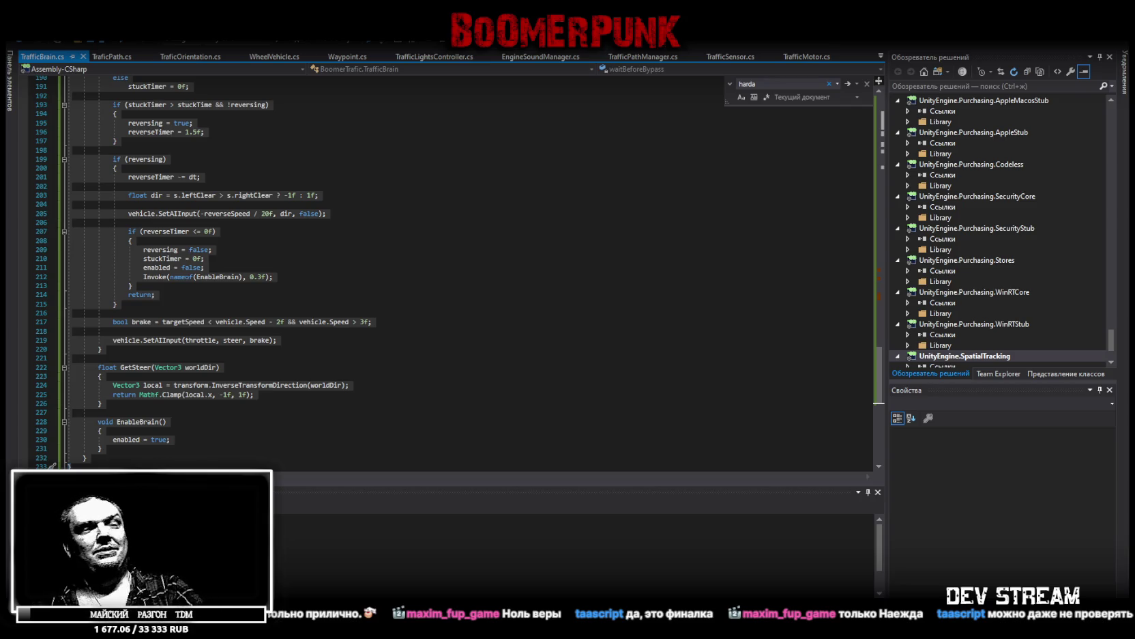
left_click(359, 424)
key("ctrl+a")
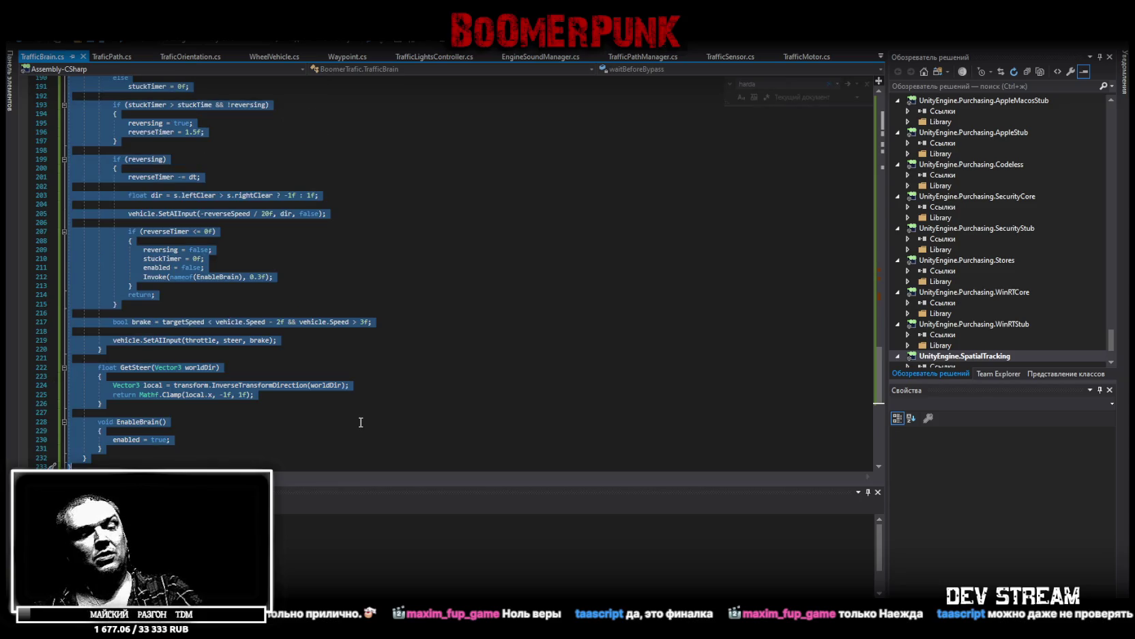
key("ctrl+v")
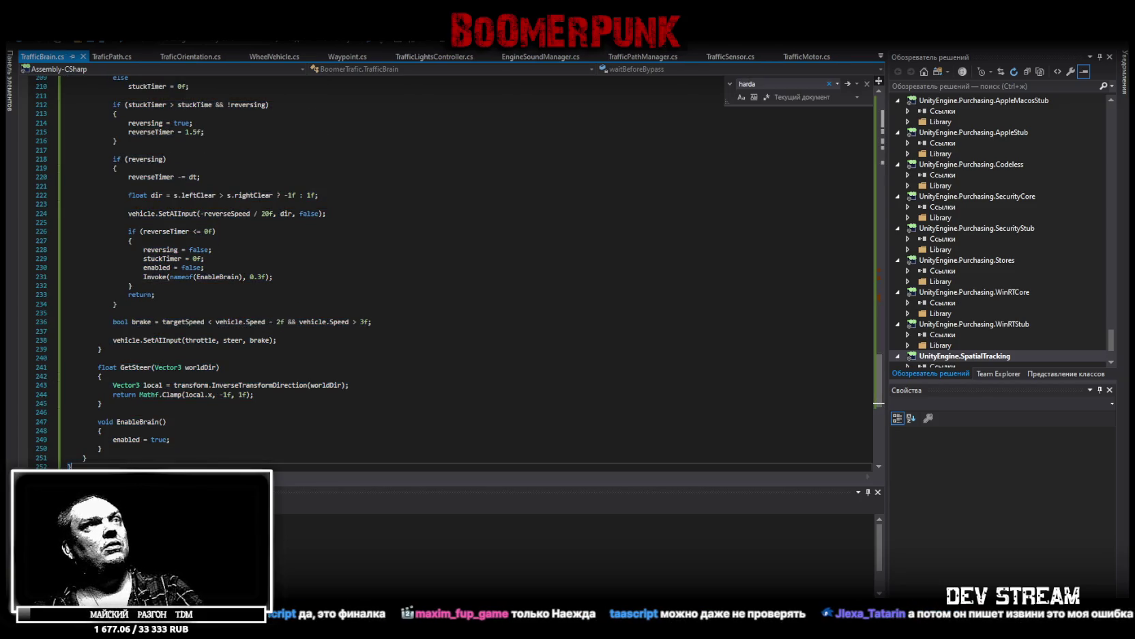
key("alt+Tab")
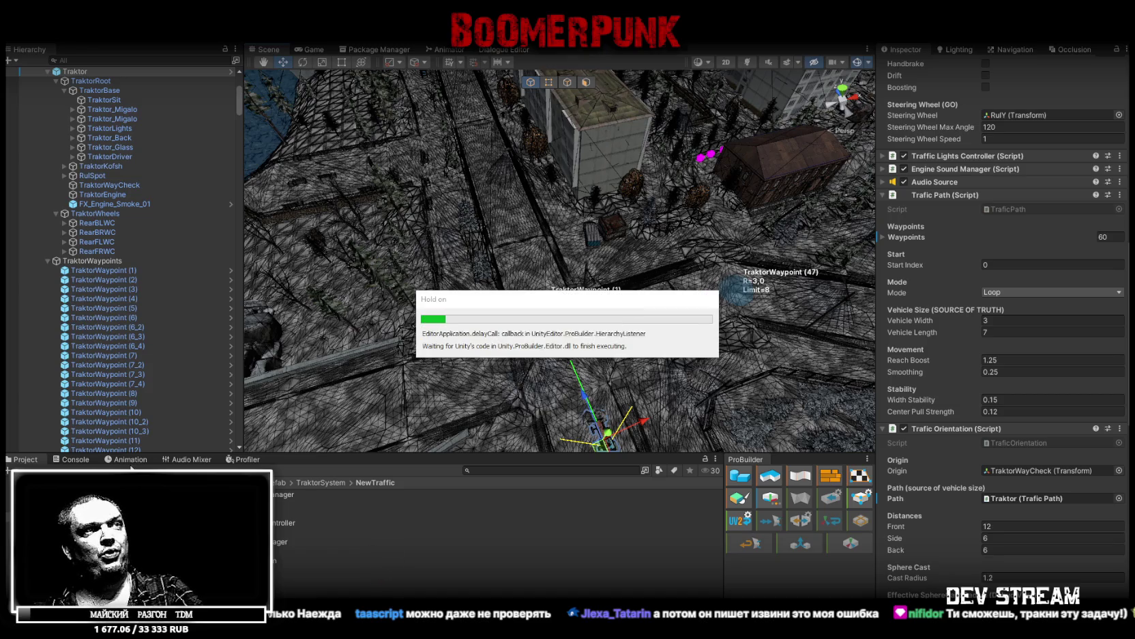
Check the Console messages, then return to the Project files
left_click(77, 461)
left_click(11, 462)
mouse_move(689, 253)
left_mouse_down()
mouse_move(776, 241)
mouse_move(707, 243)
left_mouse_up()
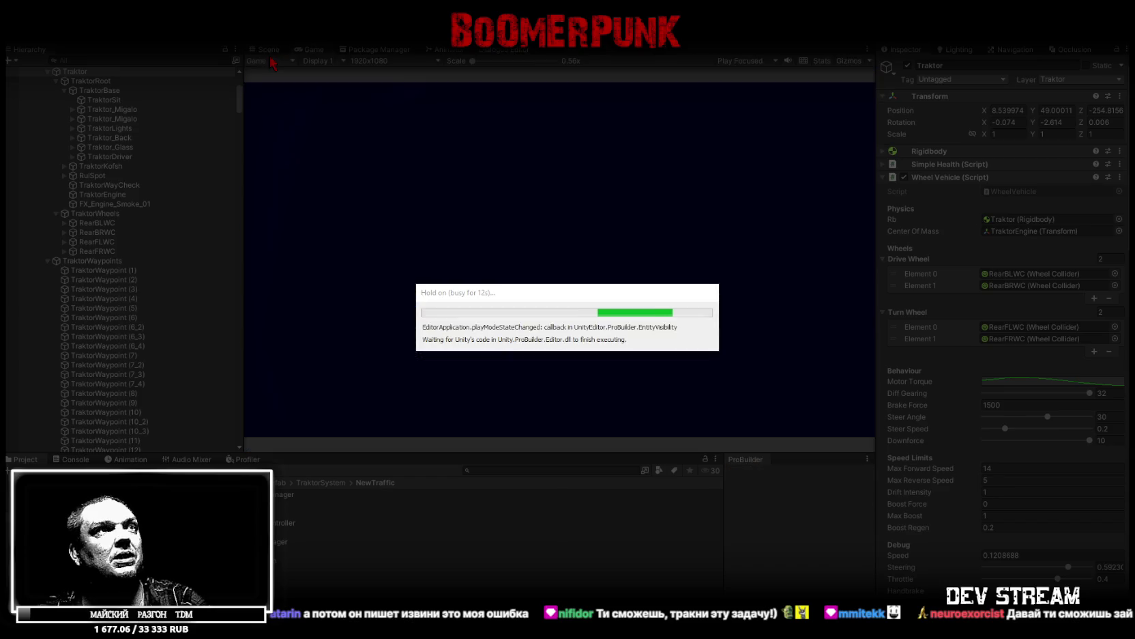
Follow the Traktor in the Scene view as it drives its waypoint route during play
left_click(268, 48)
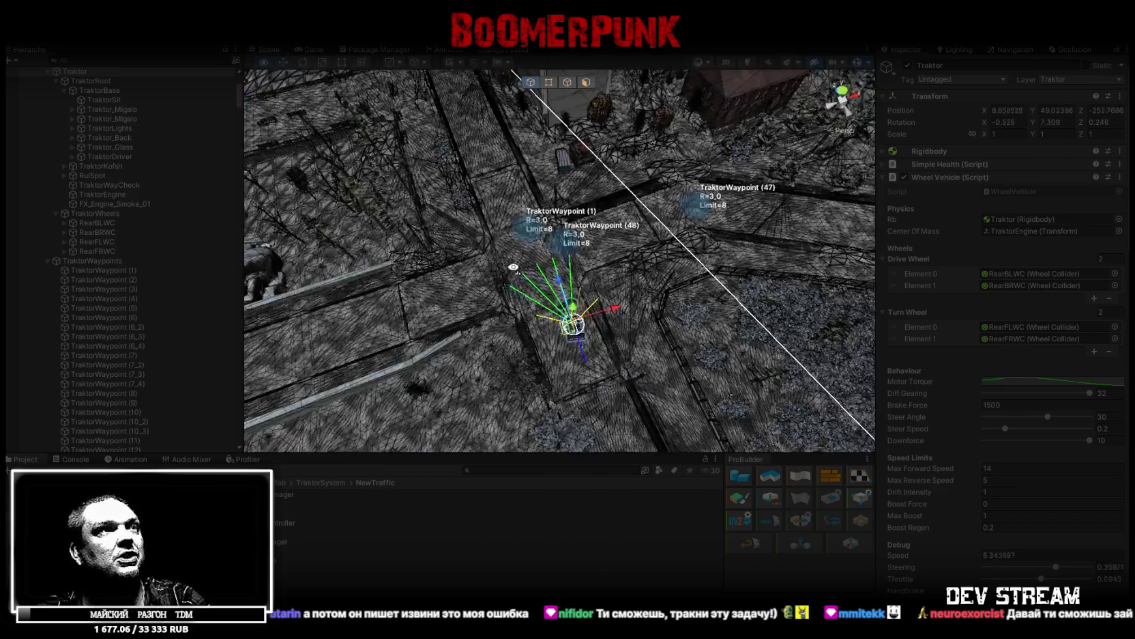
left_click_drag(525, 267, 625, 261)
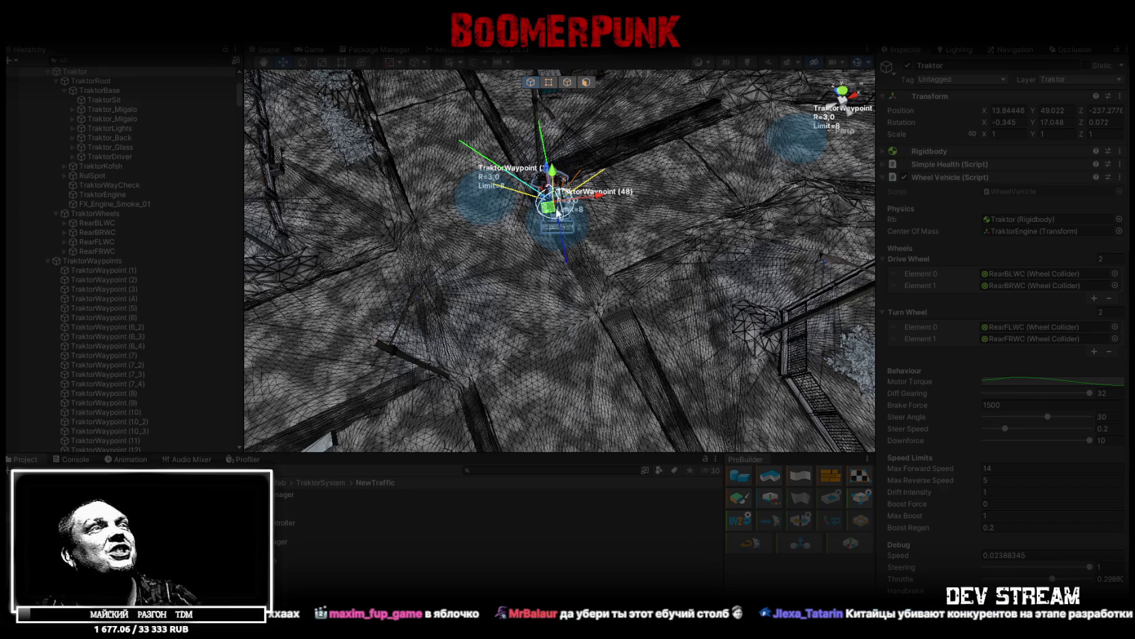
scroll(180, 224, "up", 6)
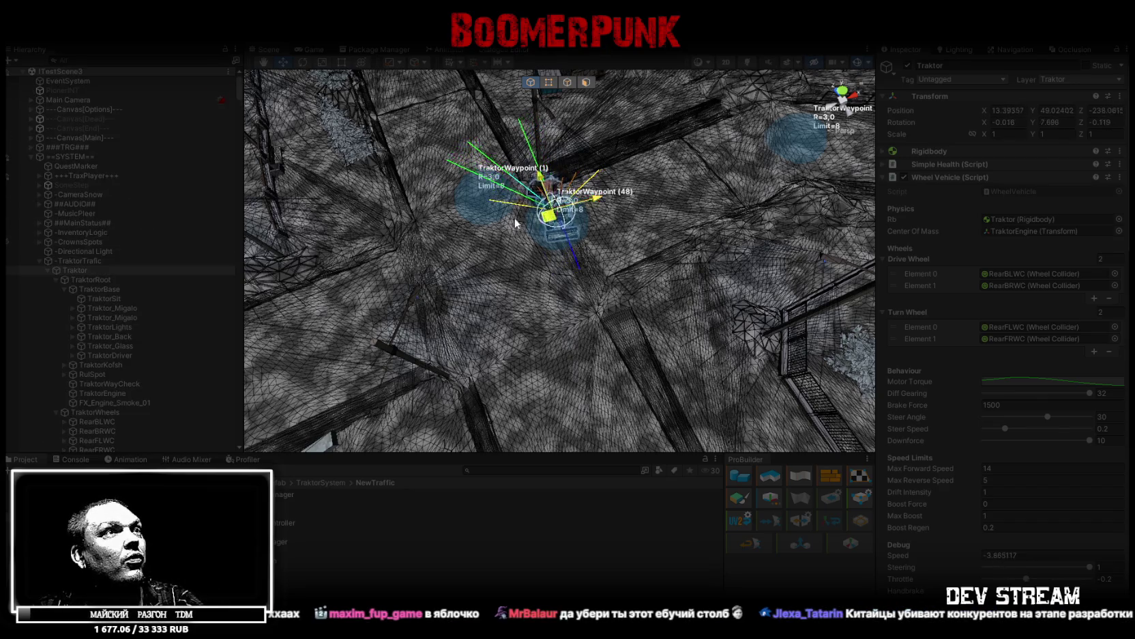
key("shift+f")
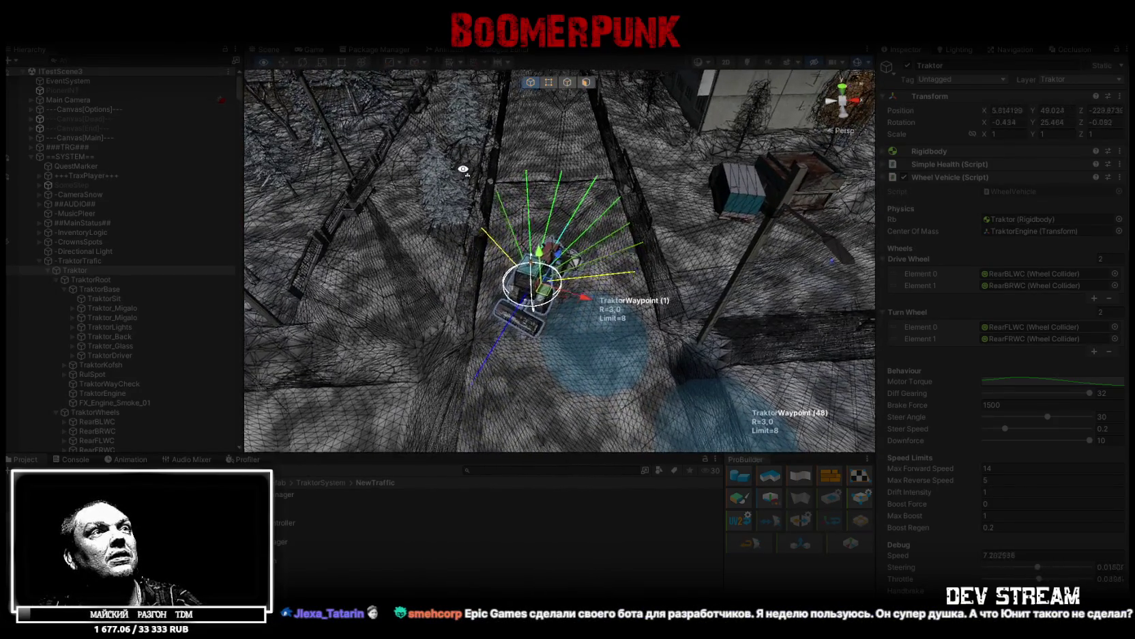
mouse_move(463, 169)
left_mouse_down()
mouse_move(636, 195)
mouse_move(635, 236)
mouse_move(683, 211)
left_mouse_up()
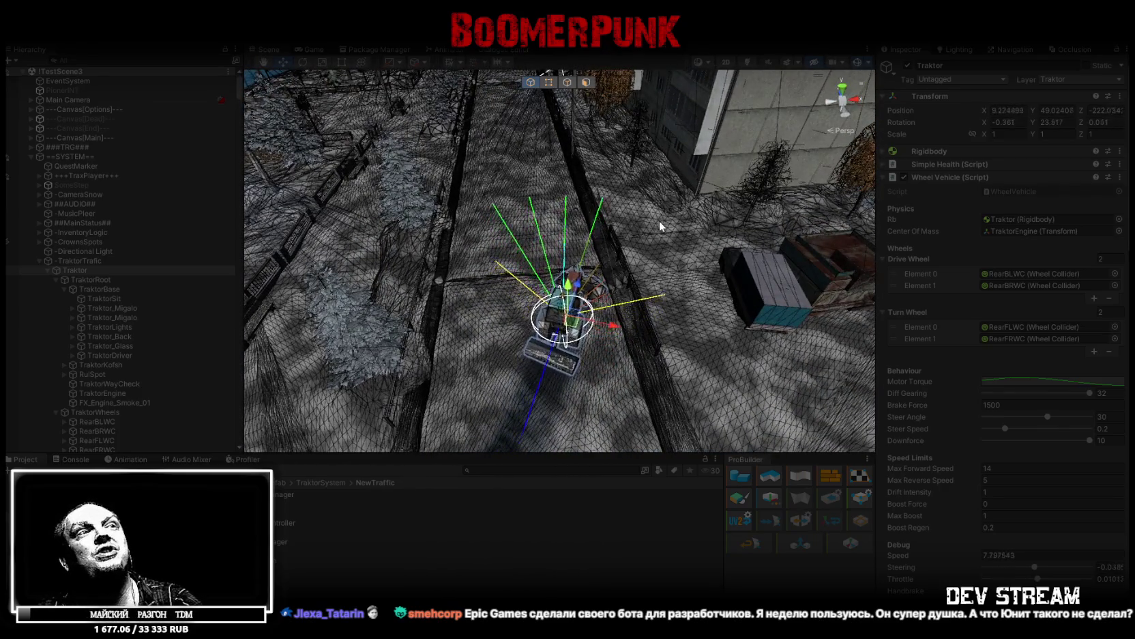
mouse_move(649, 196)
left_mouse_down()
mouse_move(611, 195)
mouse_move(589, 152)
mouse_move(608, 278)
left_mouse_up()
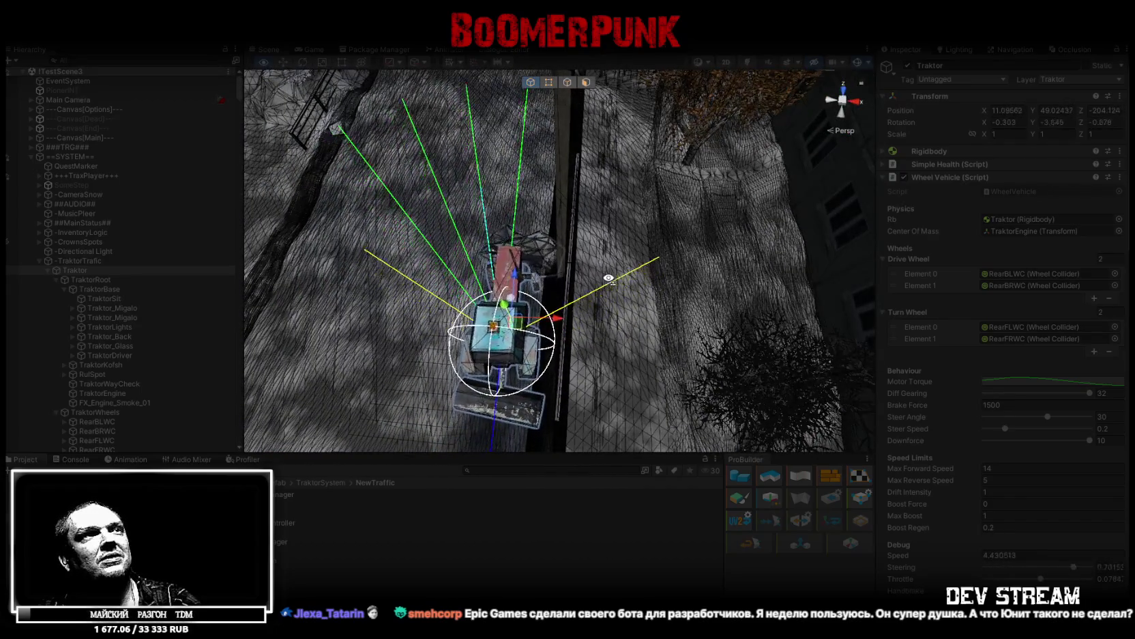
key("f")
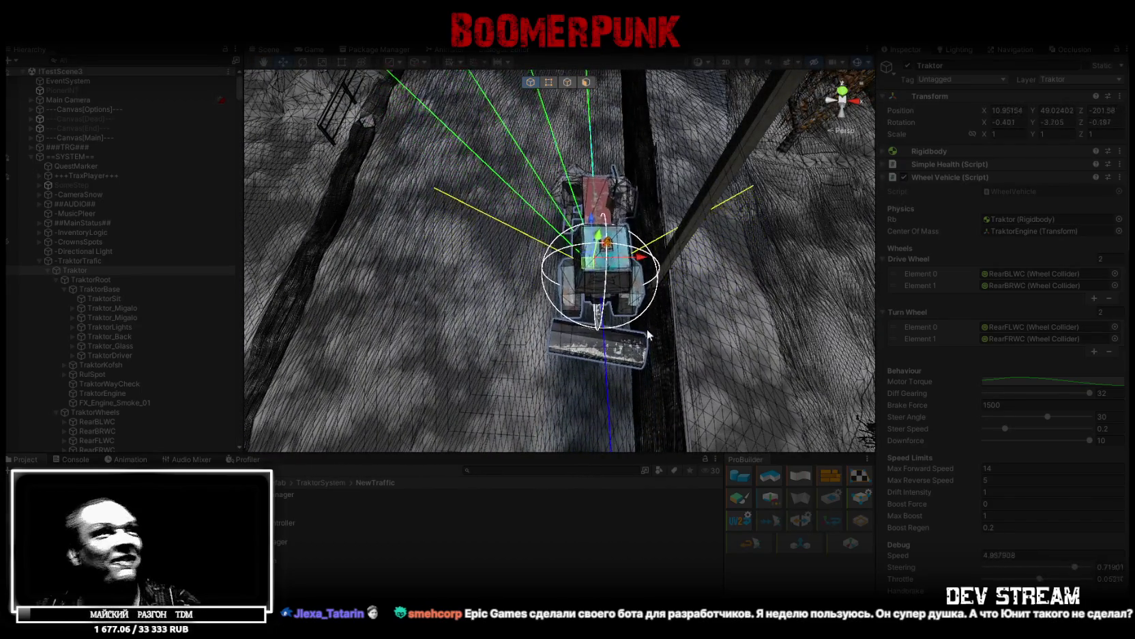
mouse_move(672, 334)
left_mouse_down()
mouse_move(692, 219)
mouse_move(750, 250)
mouse_move(724, 261)
left_mouse_up()
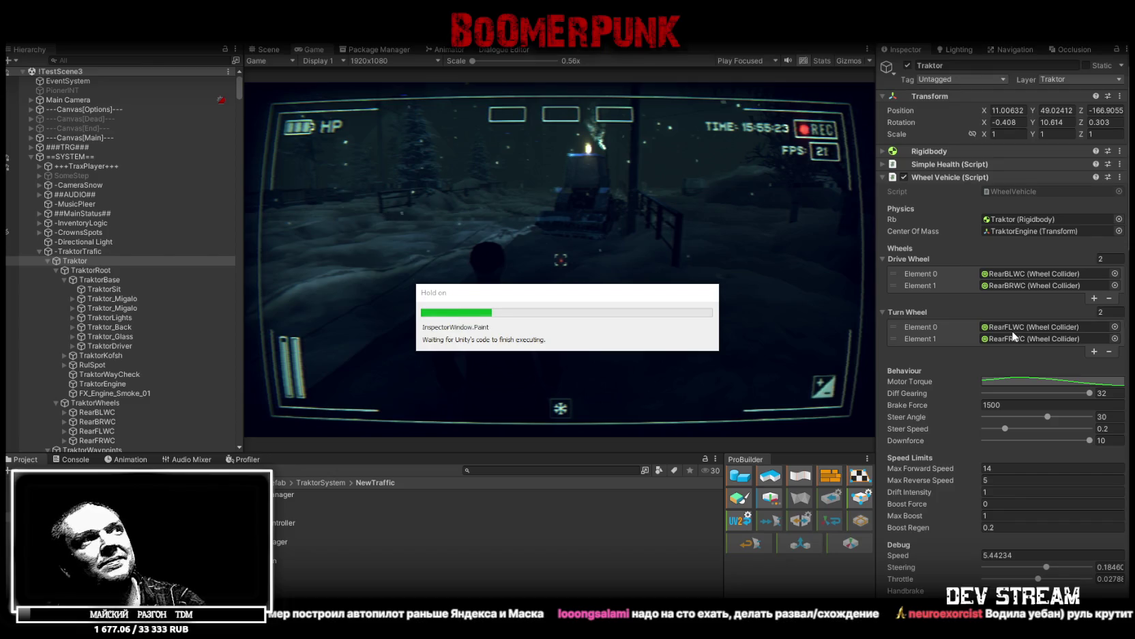
Change the Traktor's Edge Sensitivity from 0.25 to 5.25 and enter Play mode to test it
scroll(1016, 349, "down", 10)
scroll(1017, 409, "down", 15)
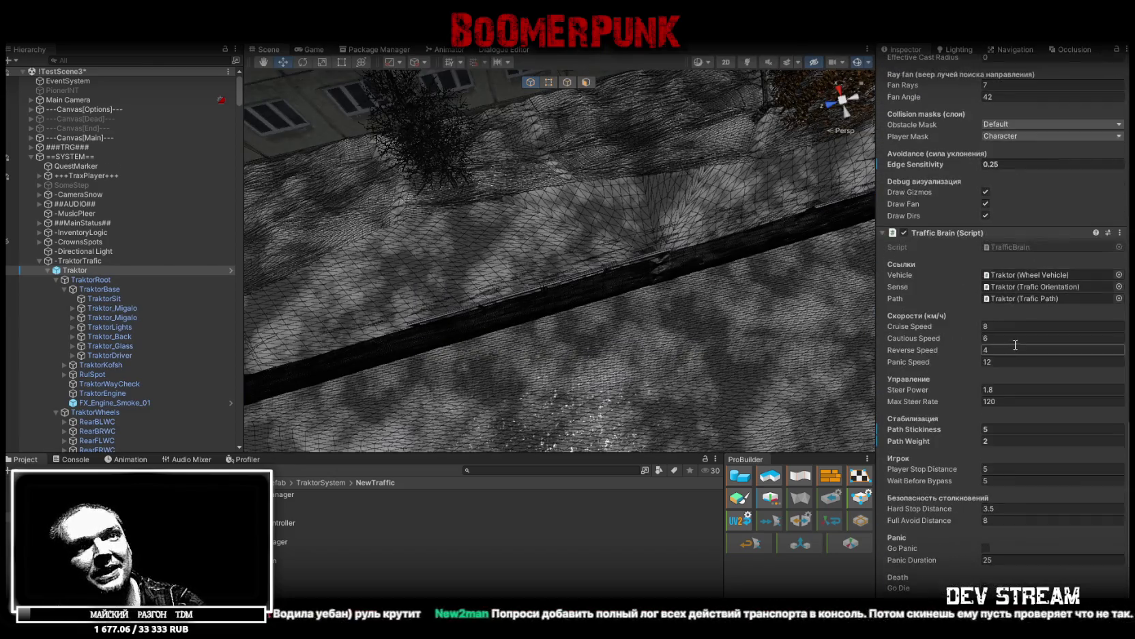
scroll(1001, 376, "up", 5)
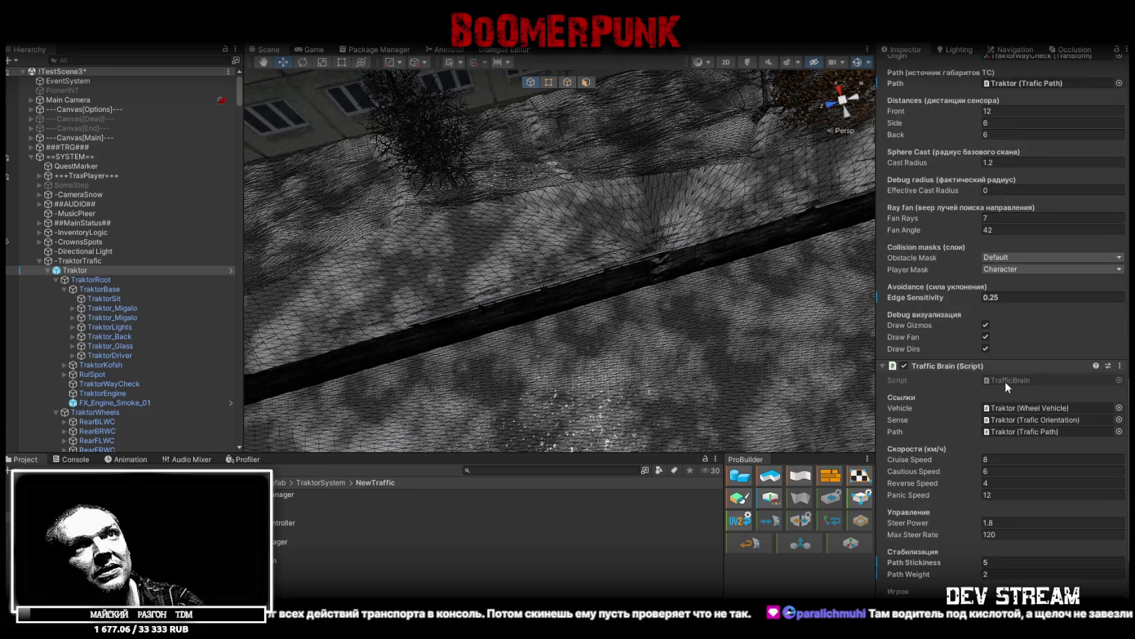
left_click(999, 296)
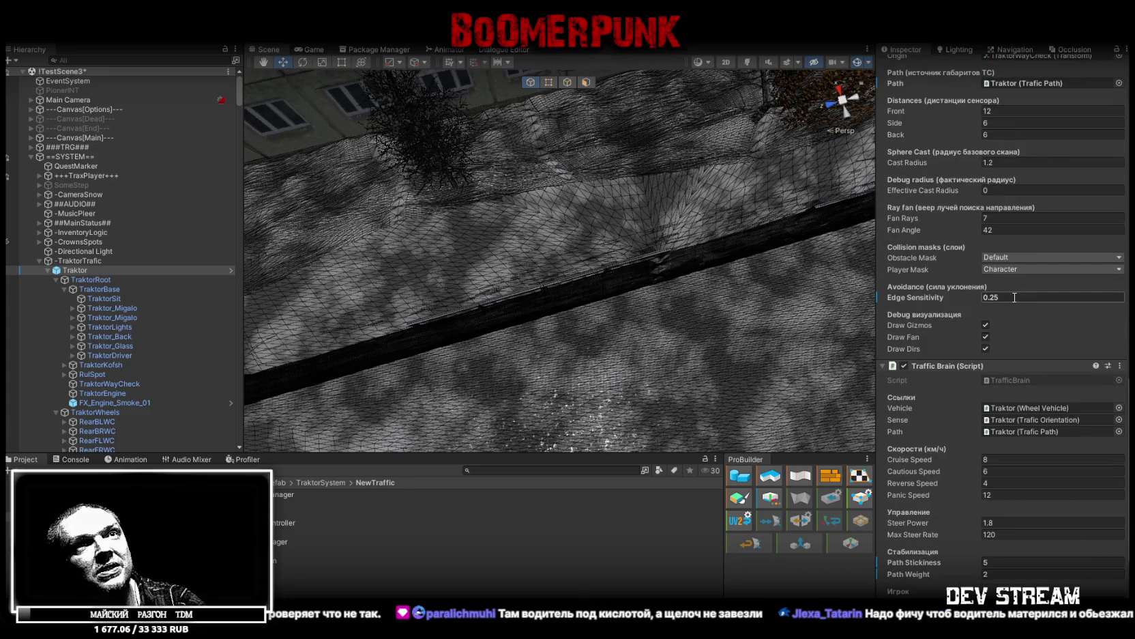
type("5.25")
key("Return")
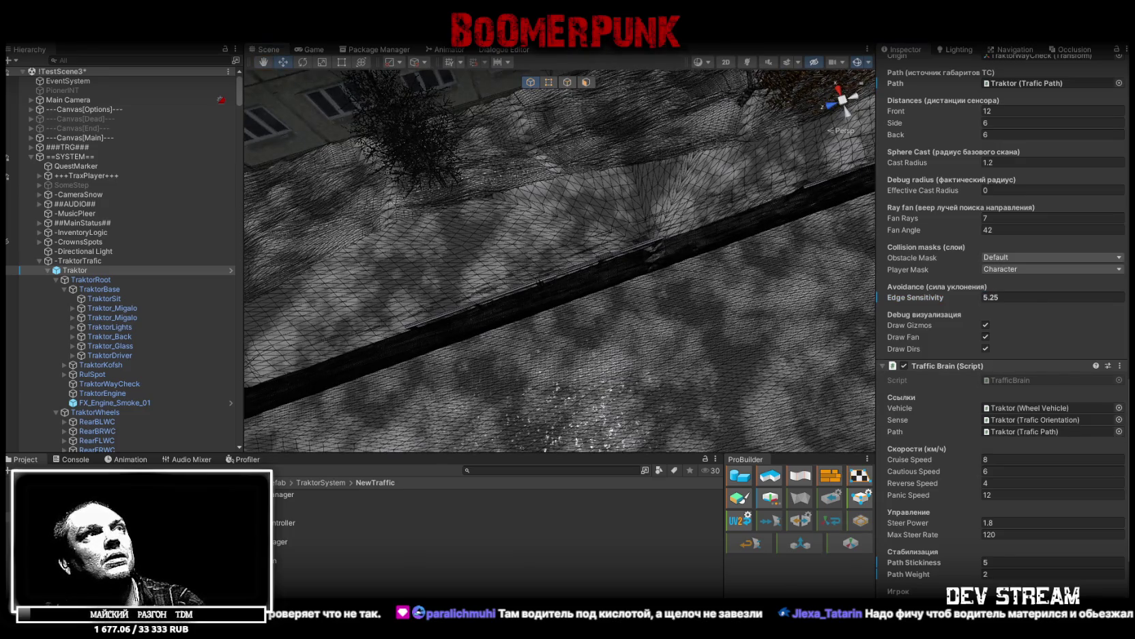
key("ctrl+p")
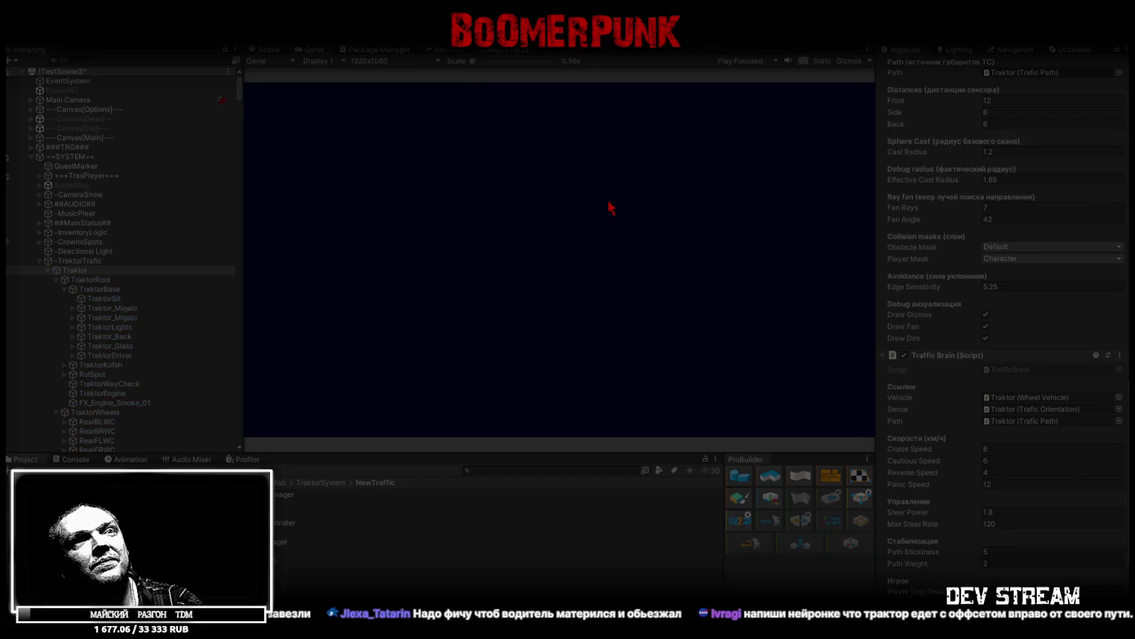
Watch the Traktor drive past waypoints 47 and 48 in the Scene view, then stop Play mode
left_click(266, 49)
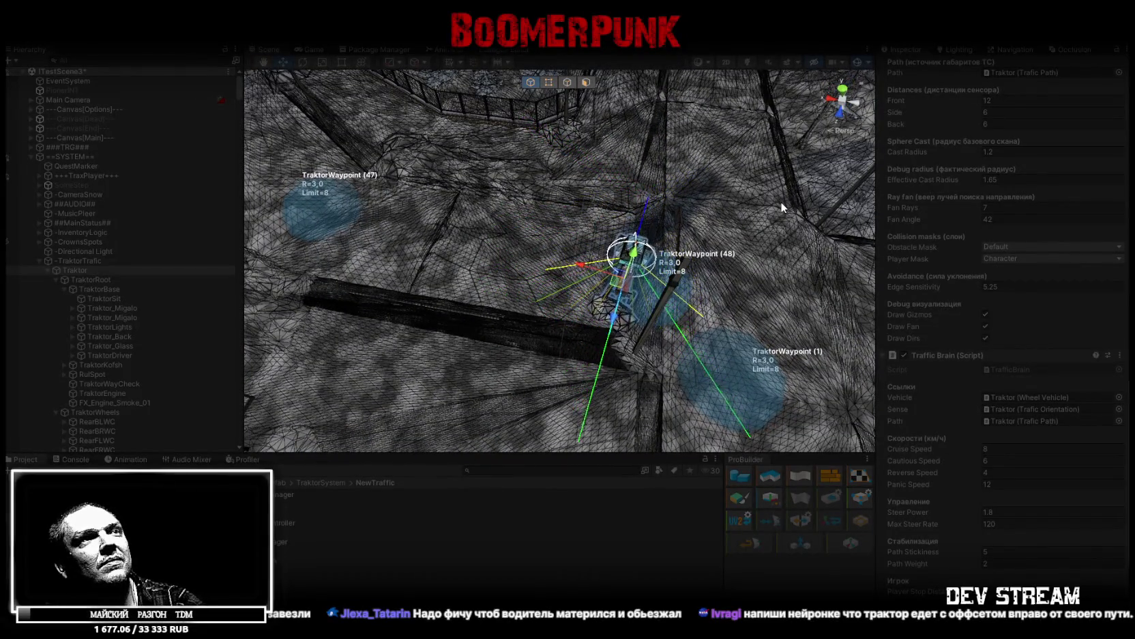
mouse_move(782, 206)
left_mouse_down()
mouse_move(541, 246)
mouse_move(402, 234)
mouse_move(409, 205)
mouse_move(297, 170)
mouse_move(348, 176)
left_mouse_up()
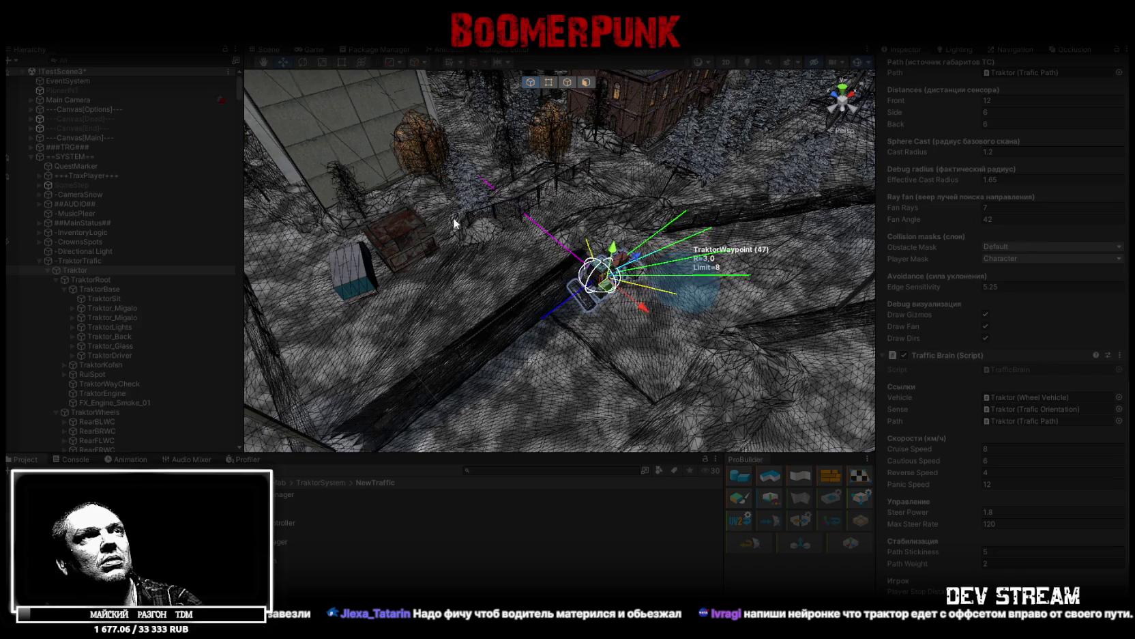
mouse_move(454, 221)
left_mouse_down()
mouse_move(559, 200)
mouse_move(637, 272)
mouse_move(646, 296)
mouse_move(658, 288)
left_mouse_up()
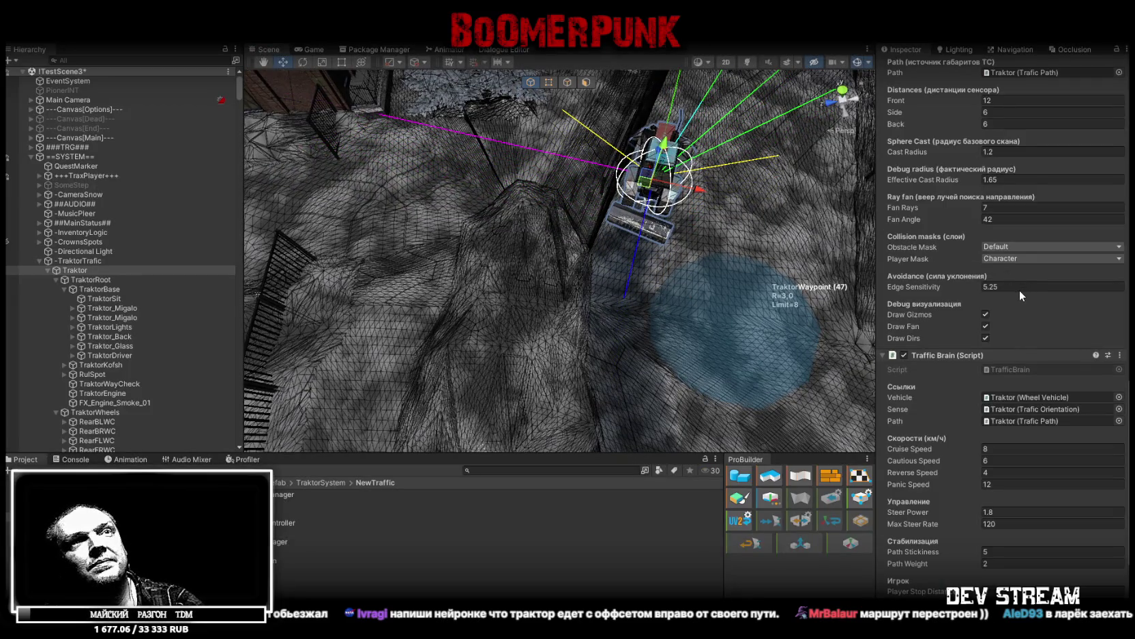
key("ctrl+p")
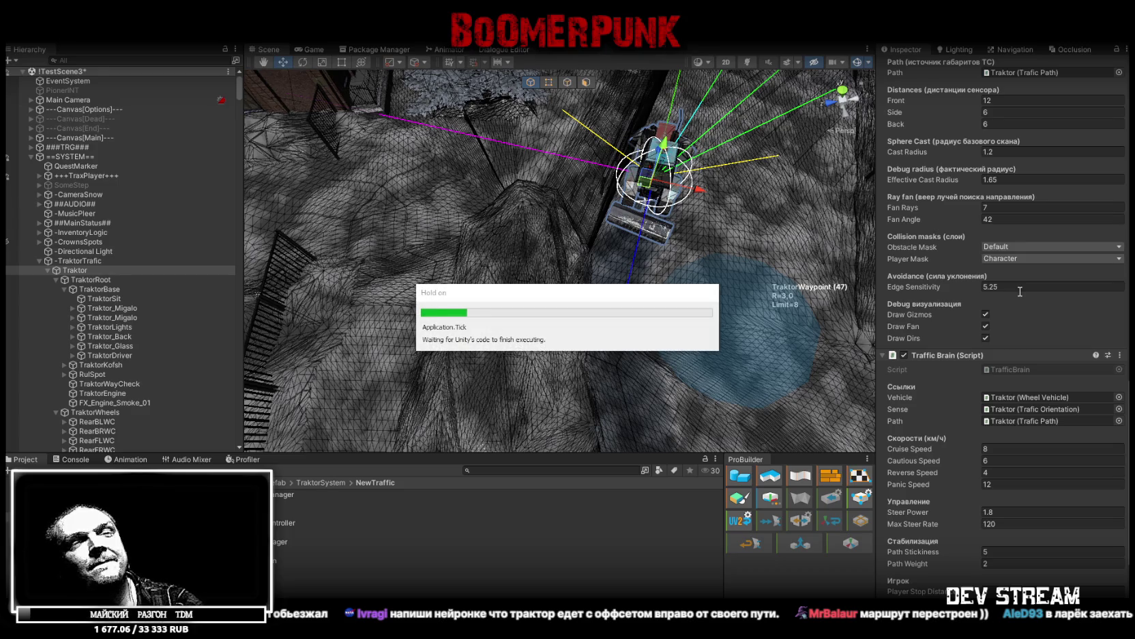
Set Edge Sensitivity to 0 and test-drive the Traktor again near waypoints 47, 48 and 1
left_click(1018, 297)
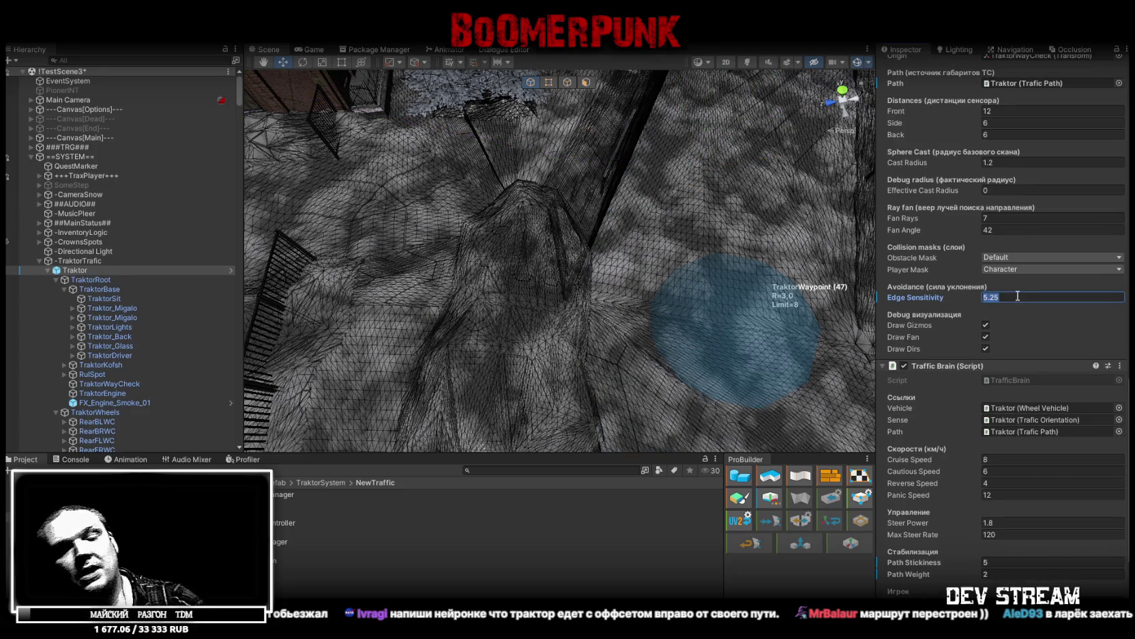
type("09")
key("Return")
scroll(696, 216, "down", 2)
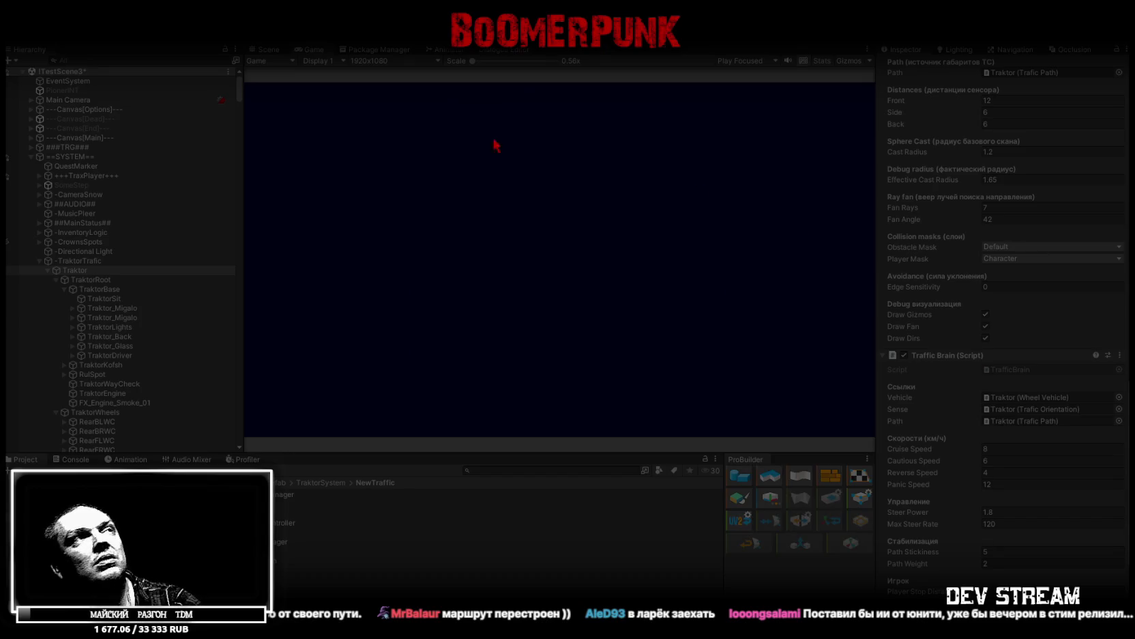
left_click(267, 50)
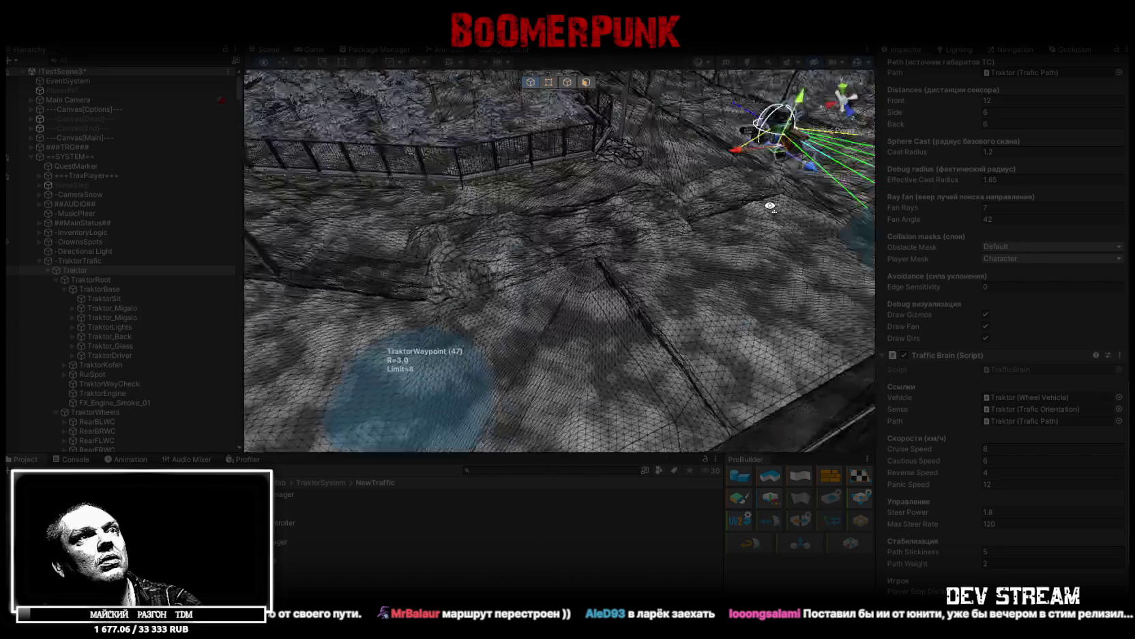
mouse_move(738, 214)
left_mouse_down()
mouse_move(599, 230)
mouse_move(556, 278)
left_mouse_up()
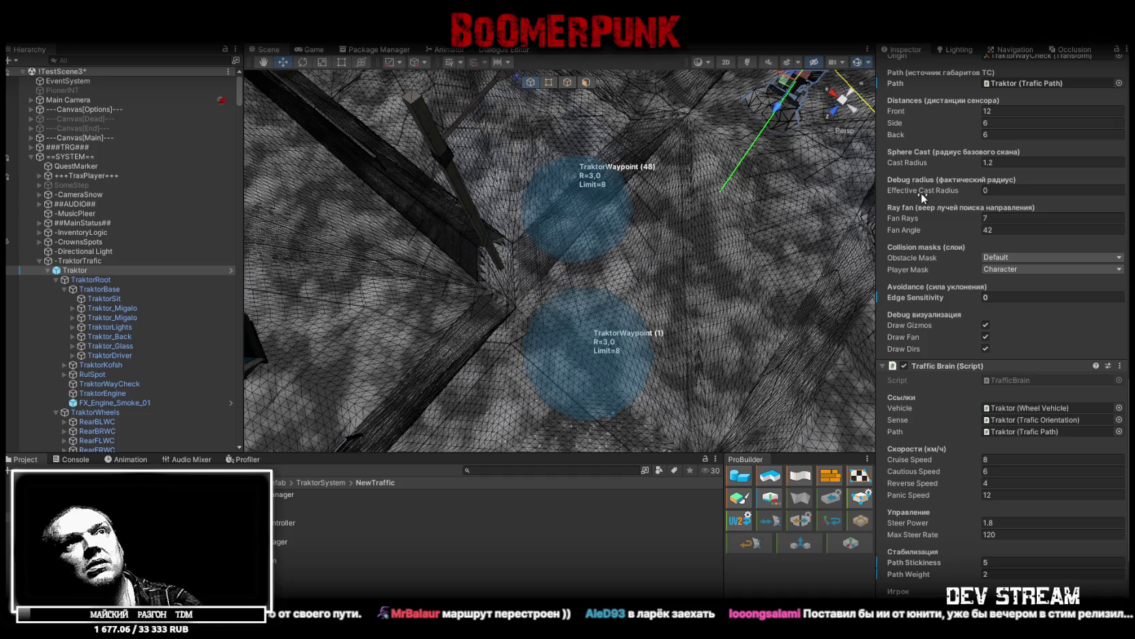
scroll(979, 295, "up", 3)
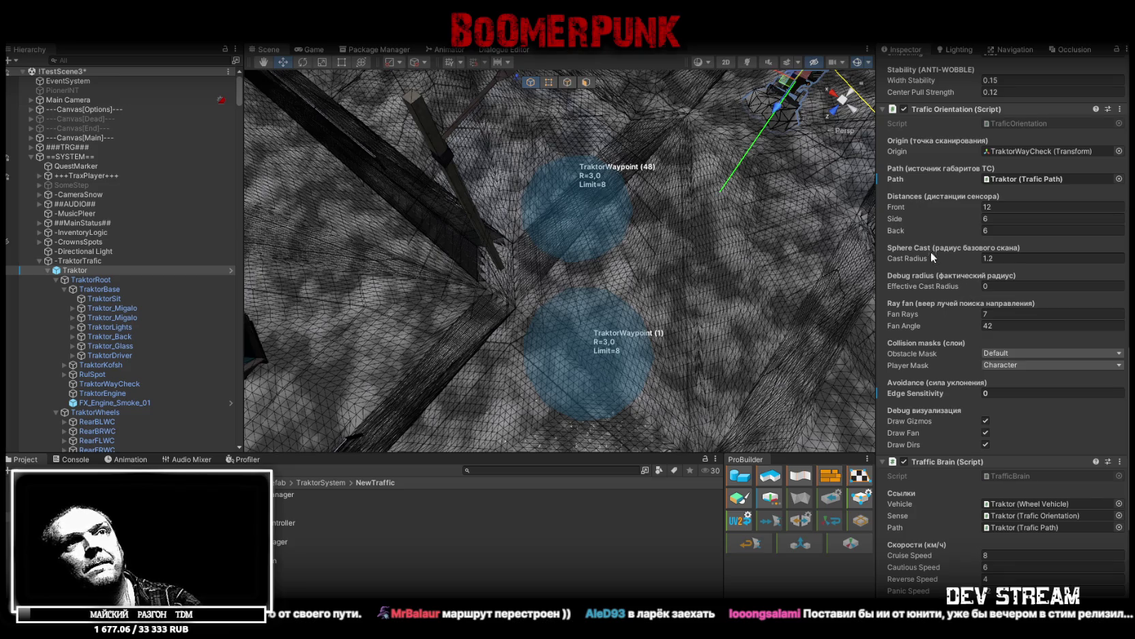
scroll(932, 264, "down", 4)
scroll(932, 265, "down", 4)
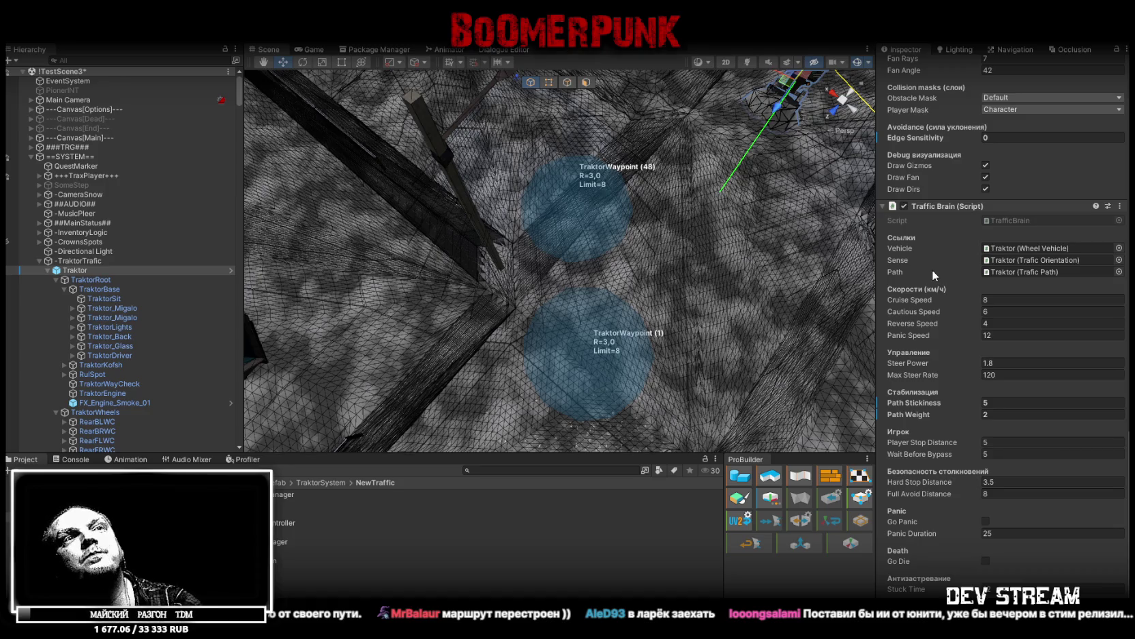
scroll(1000, 409, "up", 10)
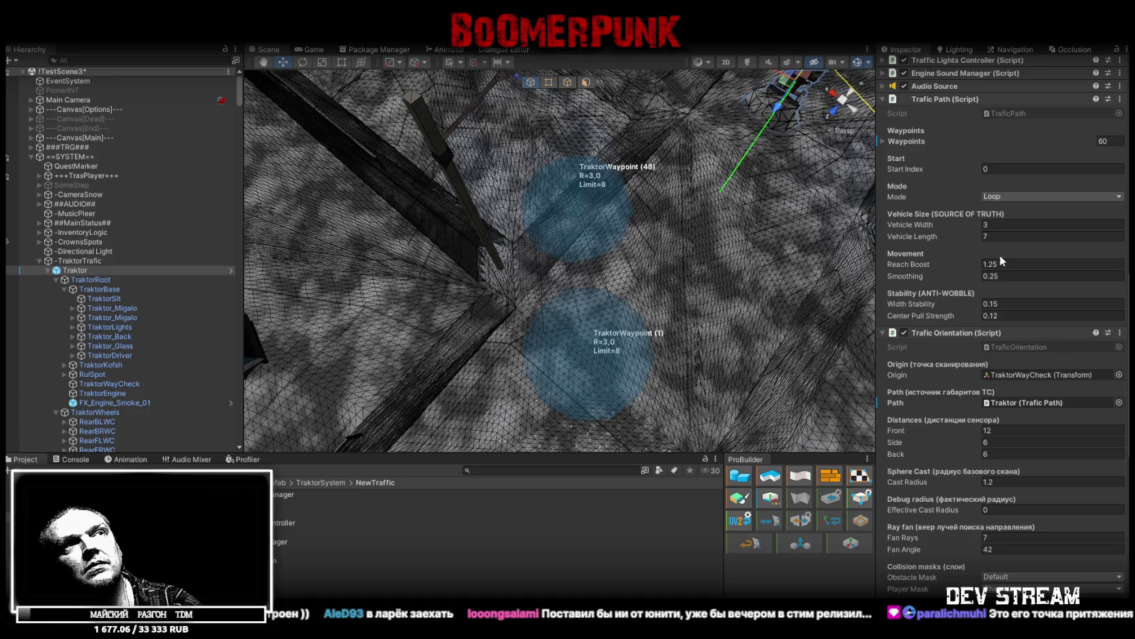
Frame the Scene view on the Traktor and orbit around it
key("f")
mouse_move(663, 302)
left_mouse_down()
mouse_move(729, 174)
mouse_move(785, 179)
left_mouse_up()
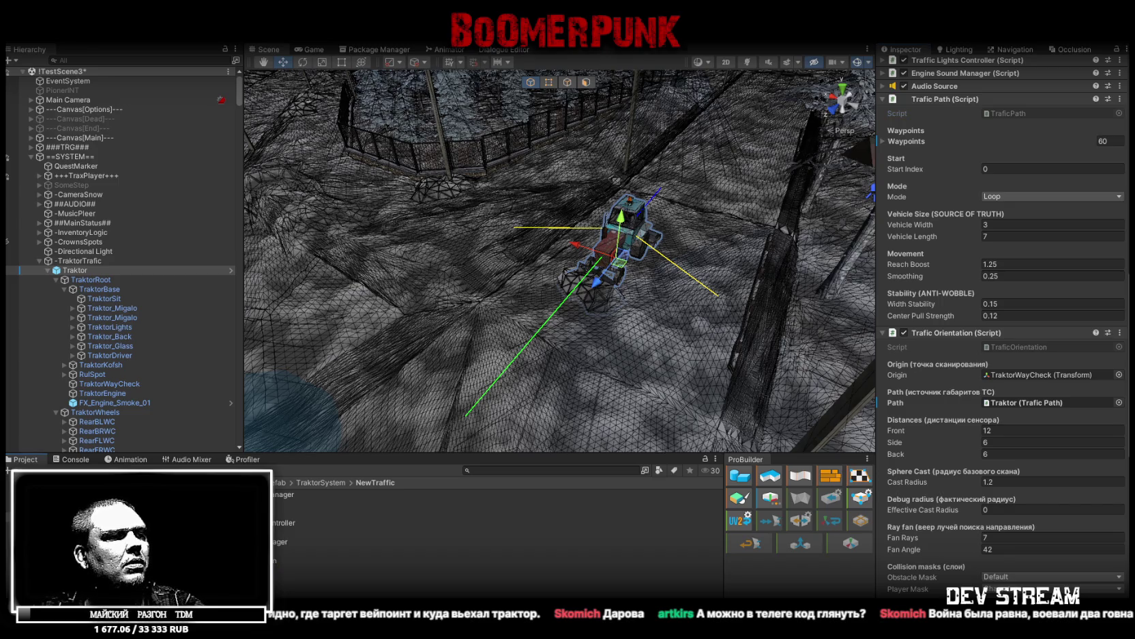
scroll(964, 255, "down", 4)
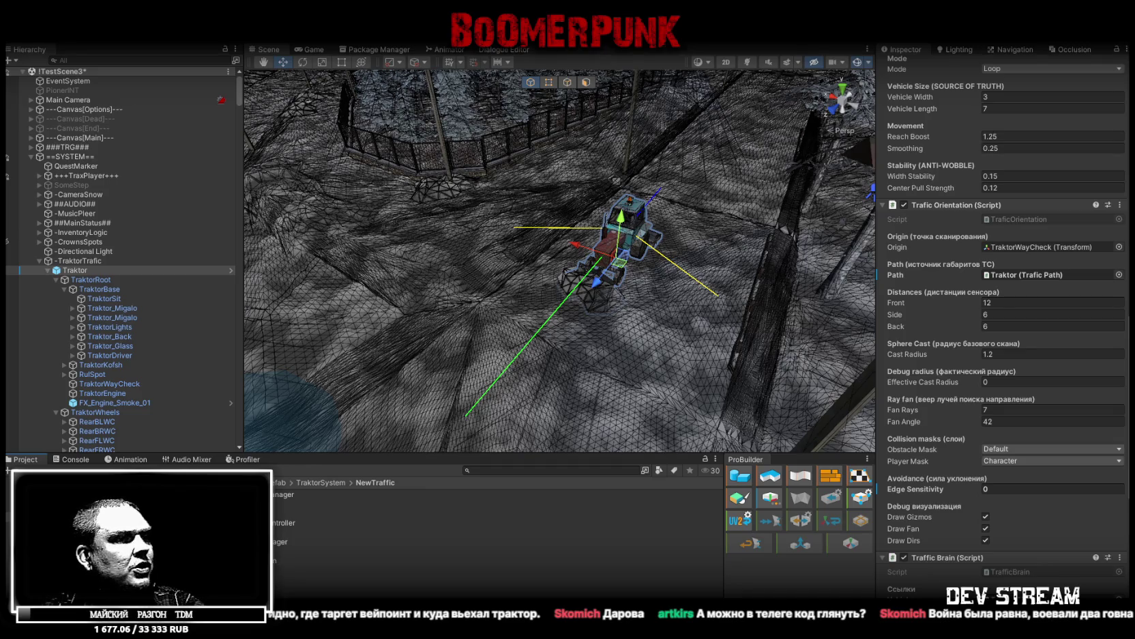
left_click(307, 560)
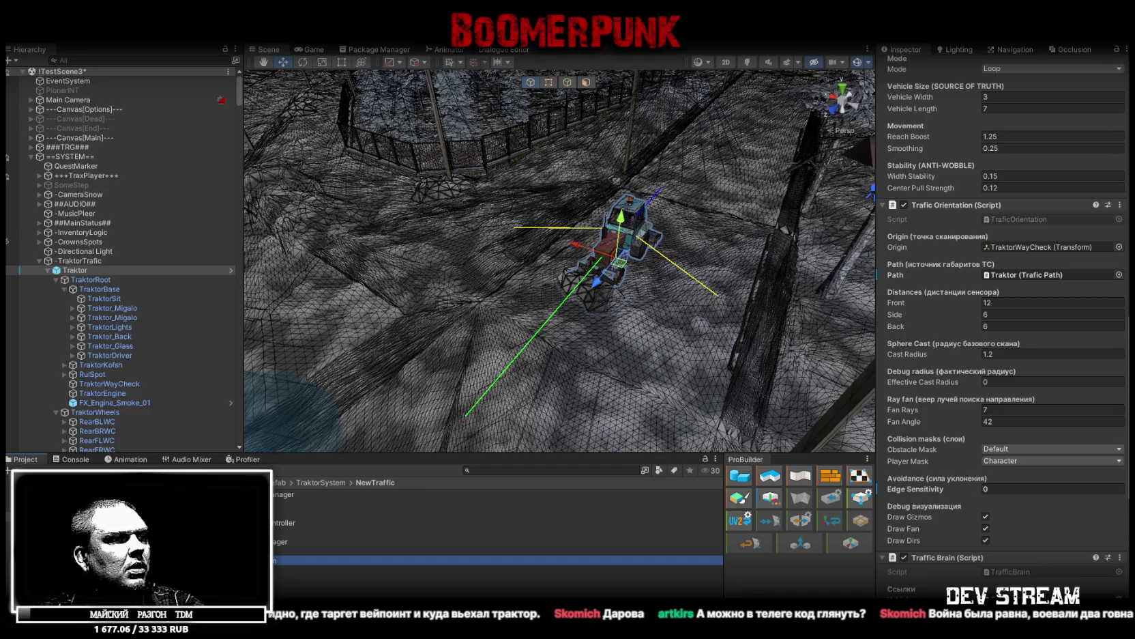
scroll(982, 355, "down", 6)
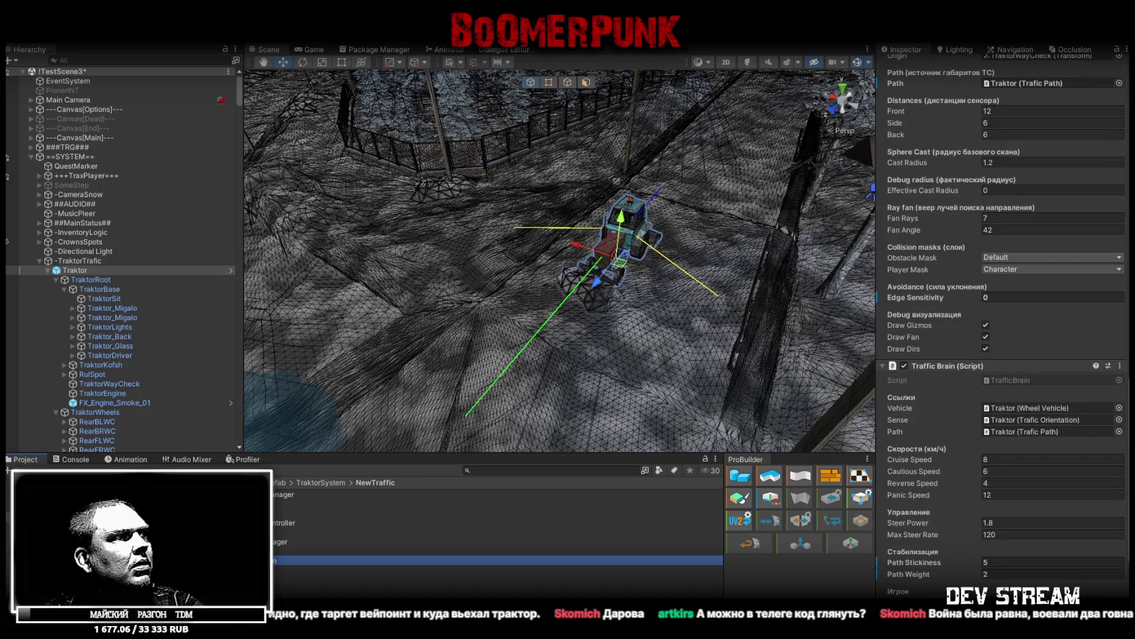
left_click(277, 512)
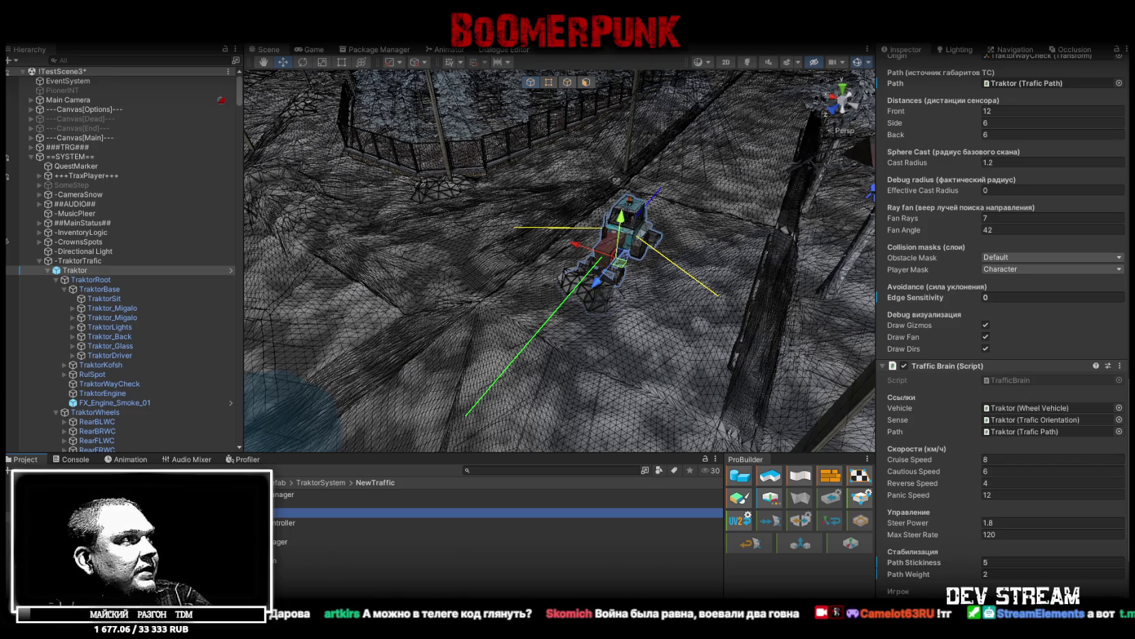
left_click(70, 459)
left_click(24, 459)
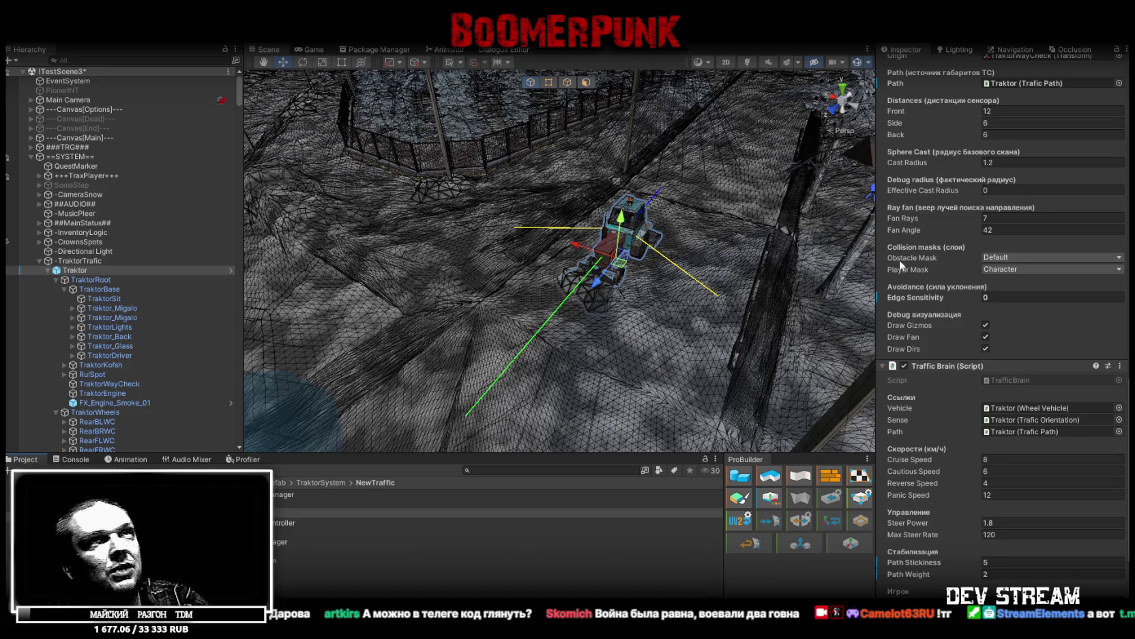
scroll(900, 253, "up", 5)
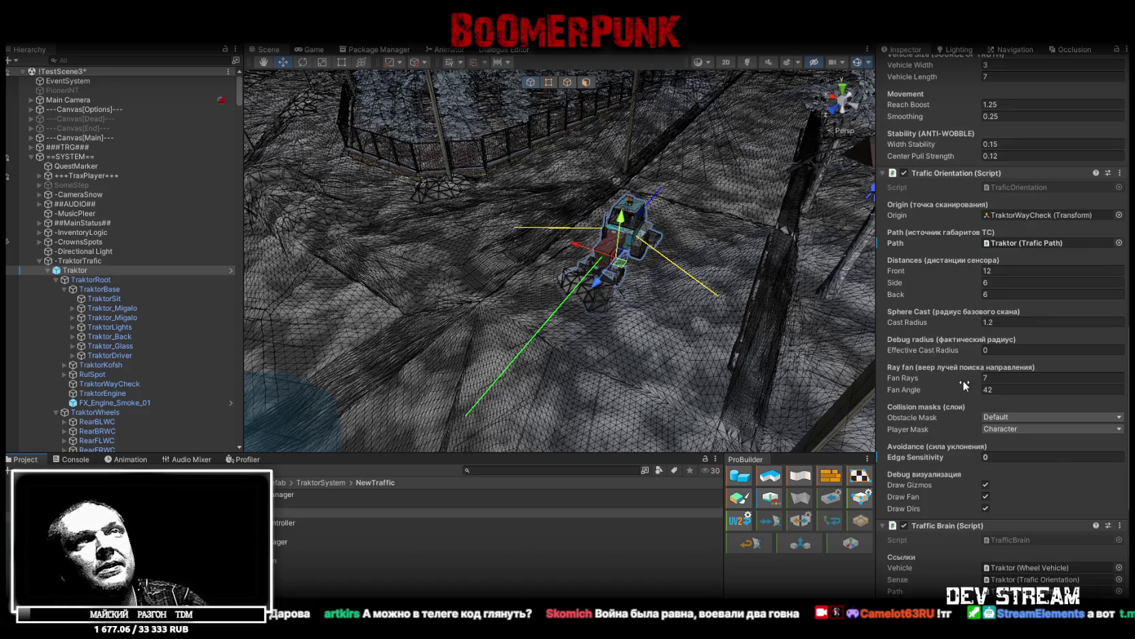
scroll(969, 382, "up", 5)
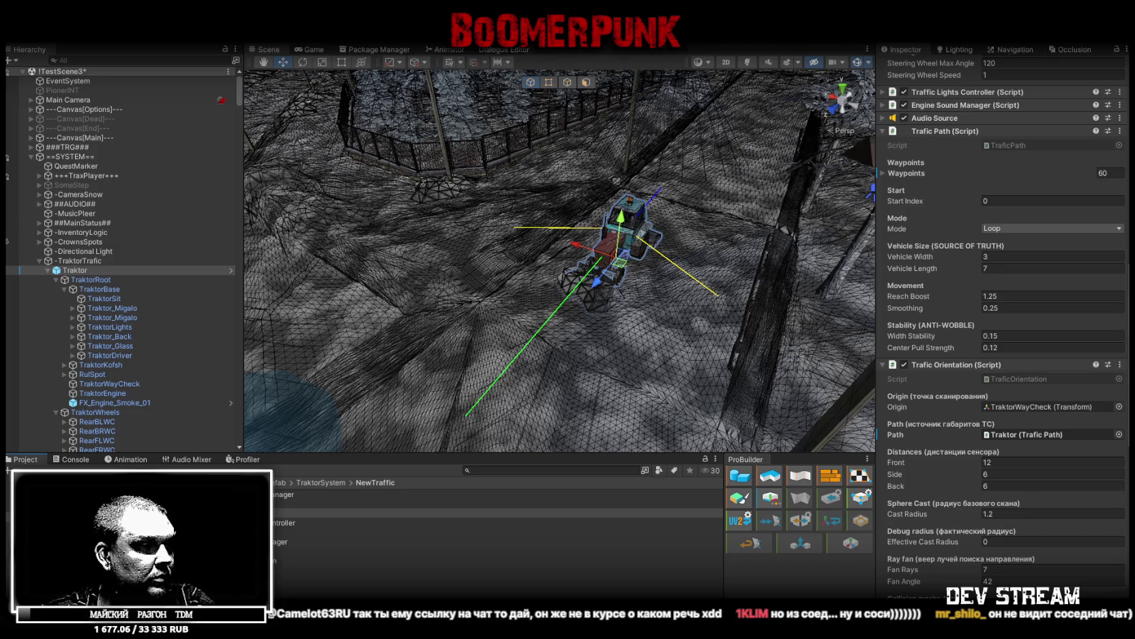
key("alt+Tab")
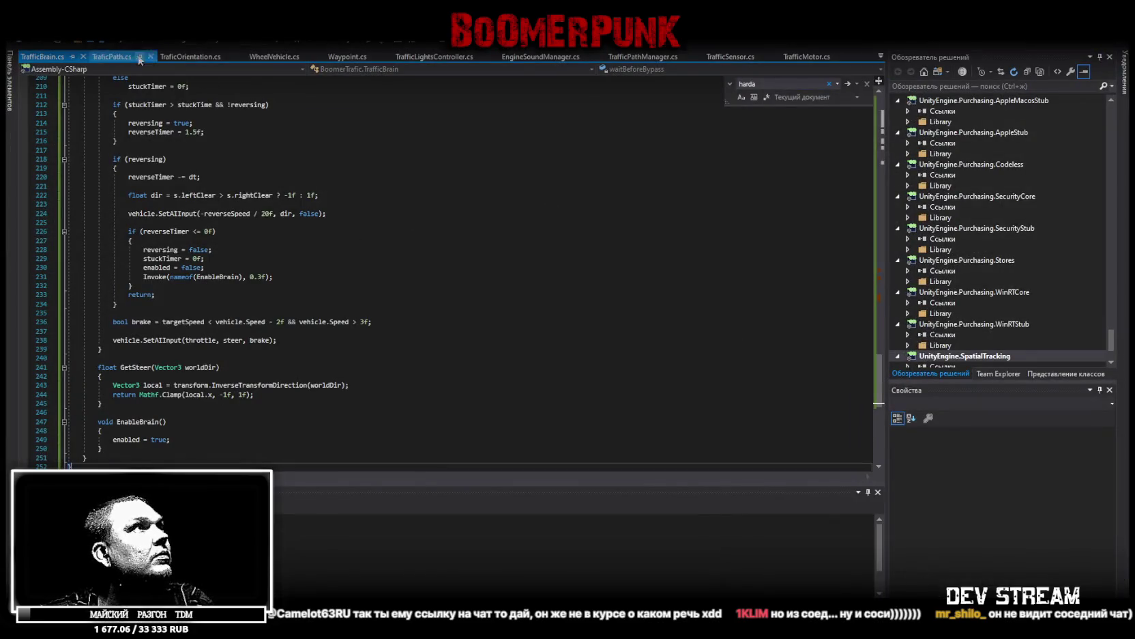
Replace all of TraficPath.cs with the revised code, extending GetWaitTime to about line 283
key("ctrl+a")
key("ctrl+c")
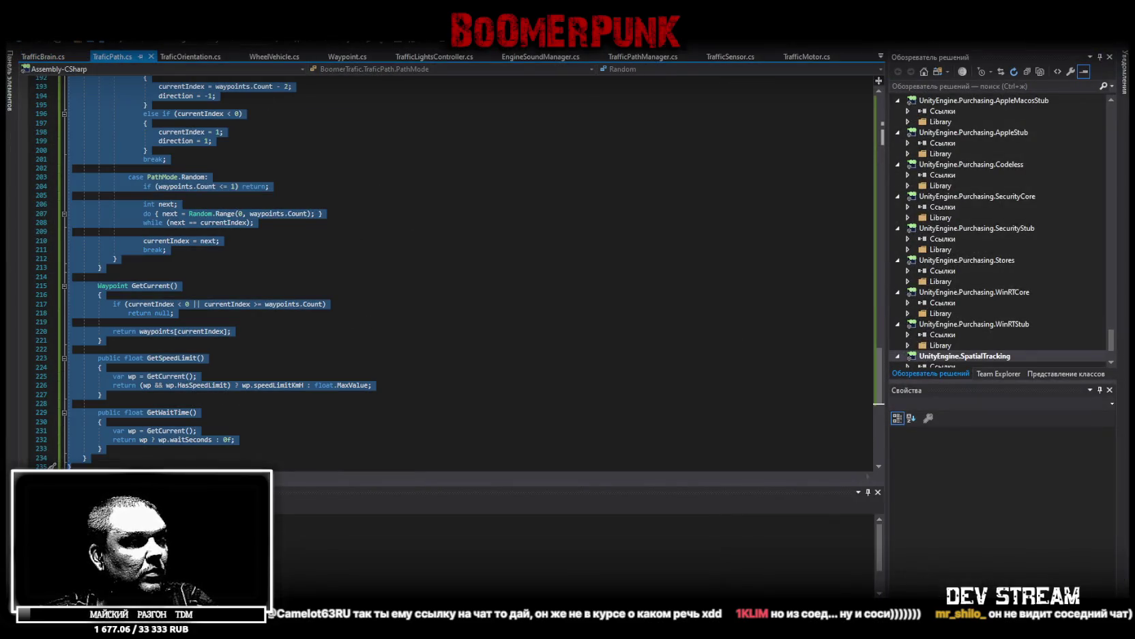
key("alt+Tab")
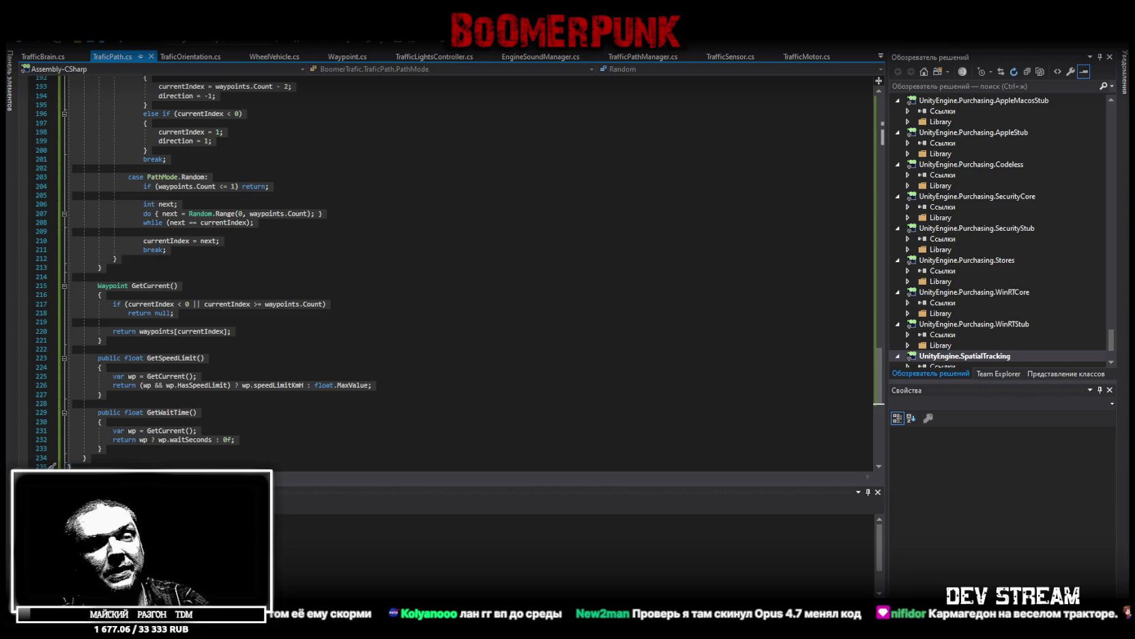
key("alt+Tab")
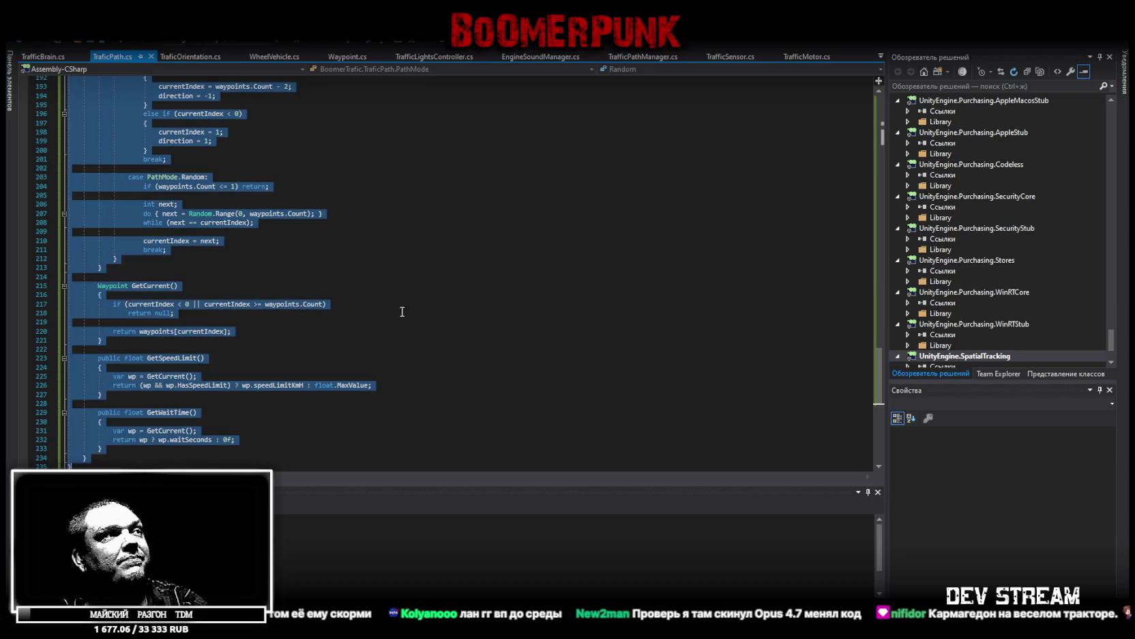
key("ctrl+v")
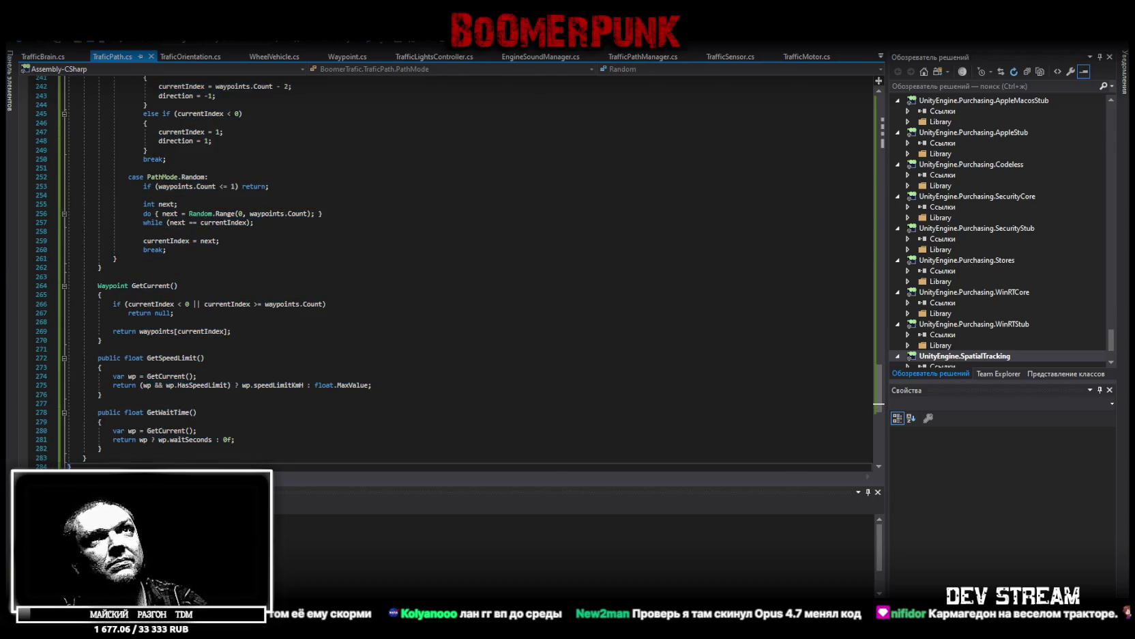
key("alt+Tab")
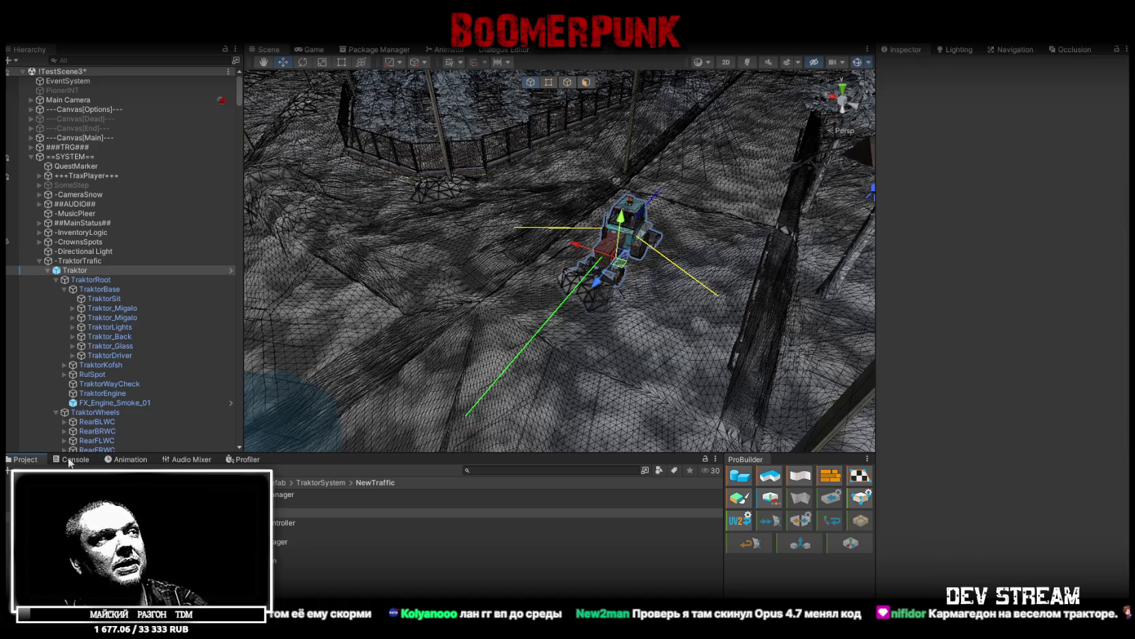
Check the Console for warnings, review the Traktor's script settings, and save !TestScene3
left_click(71, 460)
left_click(23, 460)
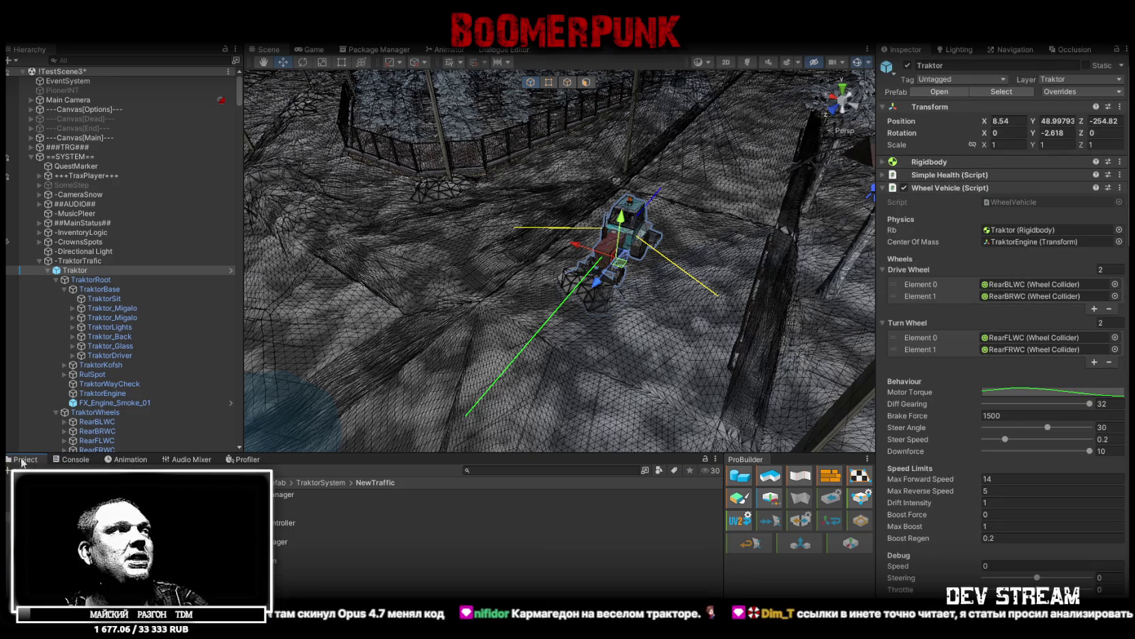
scroll(996, 371, "down", 5)
scroll(1039, 362, "down", 1)
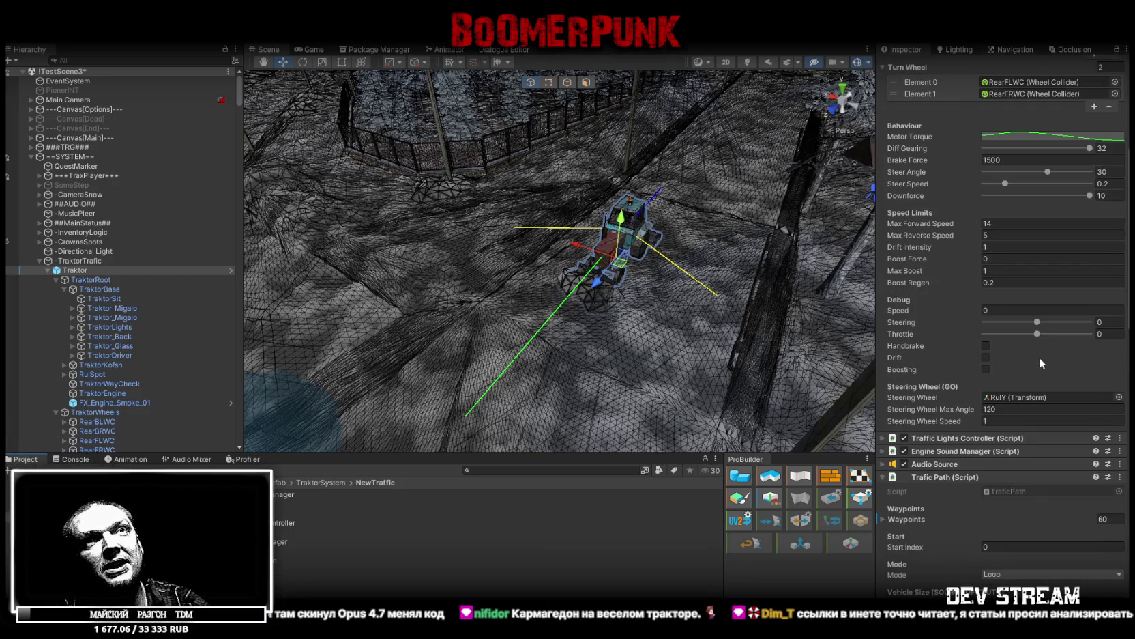
scroll(1037, 354, "down", 10)
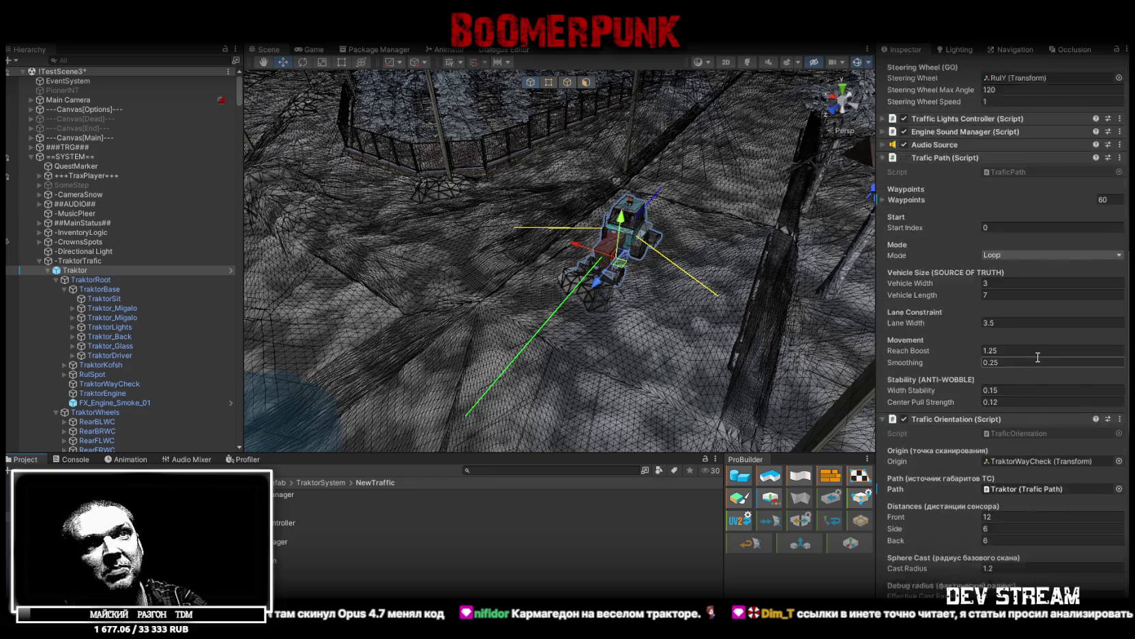
scroll(1035, 356, "down", 4)
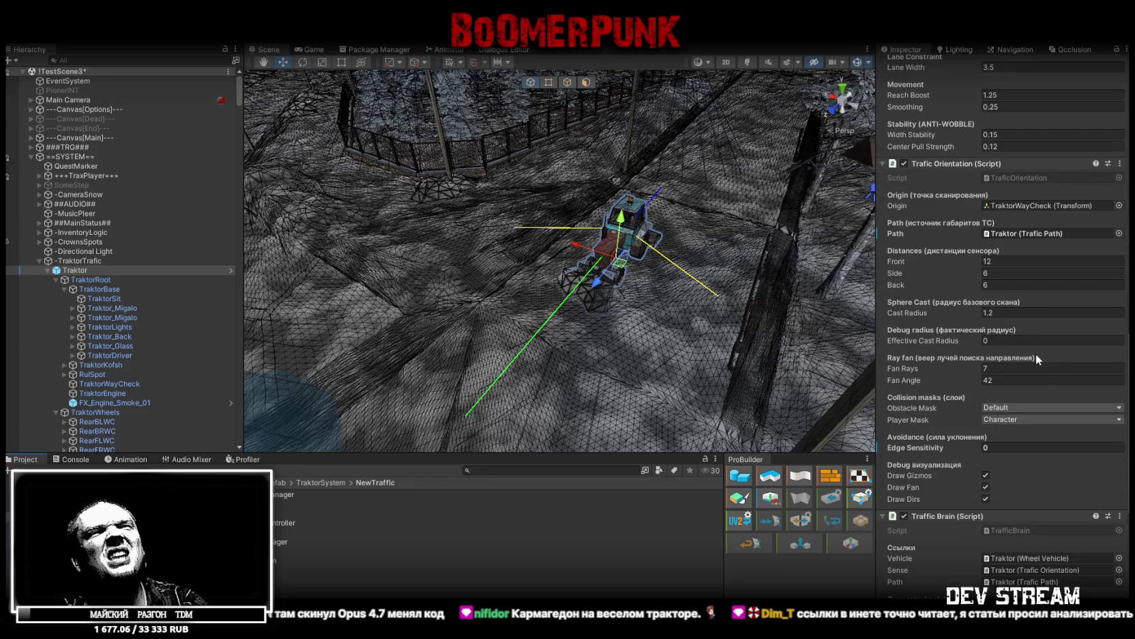
scroll(1036, 355, "down", 10)
mouse_move(855, 305)
left_mouse_down()
mouse_move(483, 251)
mouse_move(491, 232)
left_mouse_up()
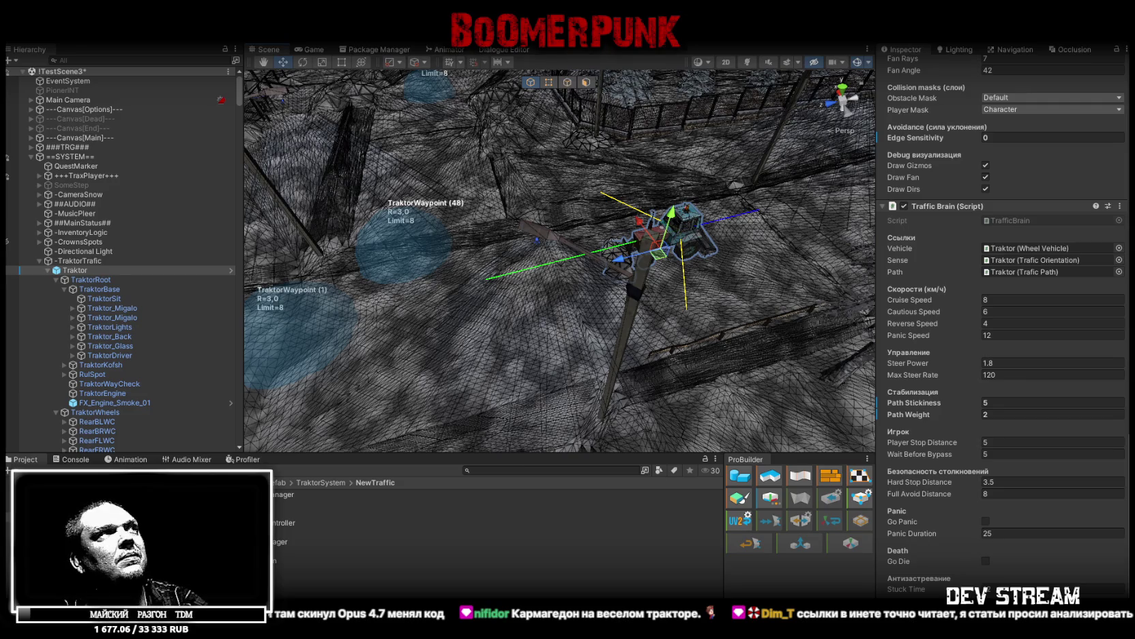
key("ctrl+s")
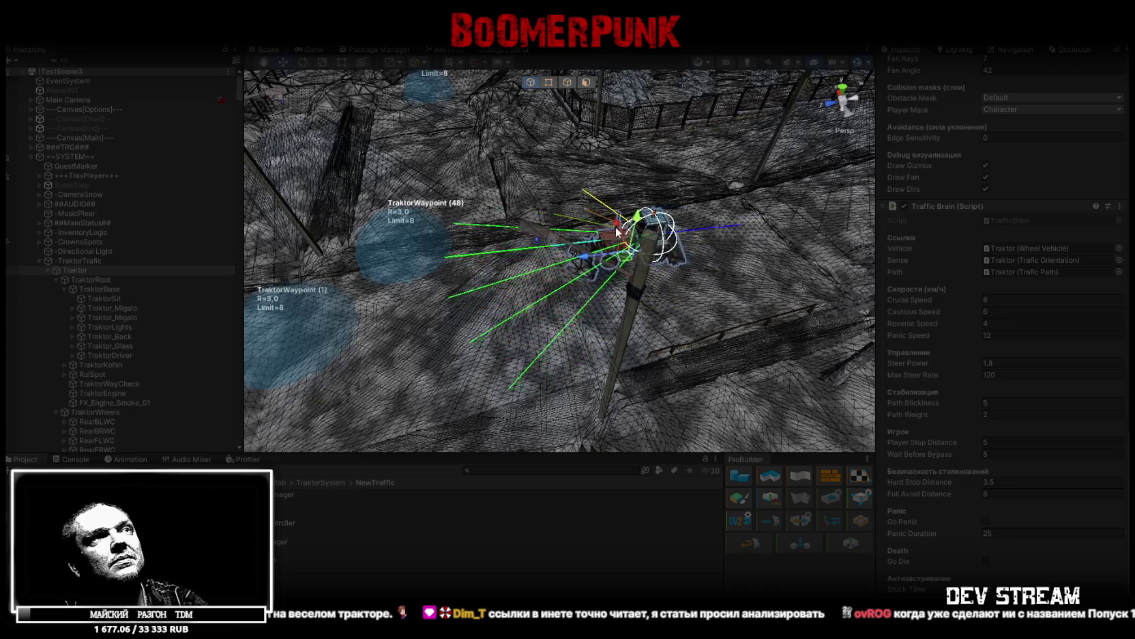
mouse_move(559, 293)
left_mouse_down()
mouse_move(579, 310)
mouse_move(425, 216)
mouse_move(511, 178)
mouse_move(486, 144)
left_mouse_up()
scroll(478, 156, "up", 10)
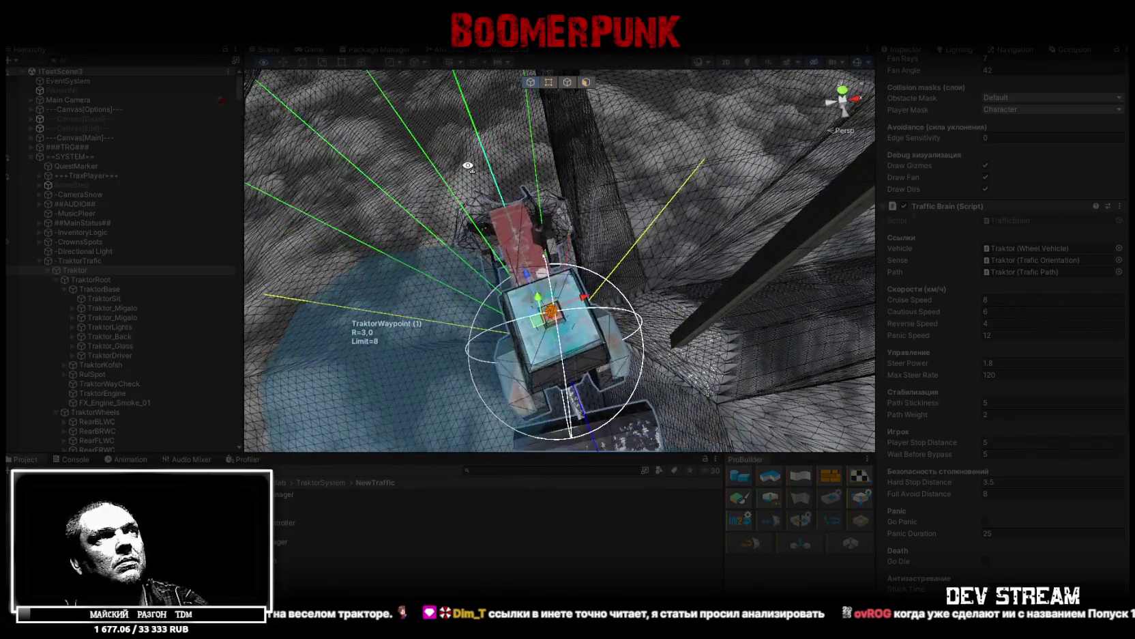
left_click_drag(468, 166, 448, 210)
key("f")
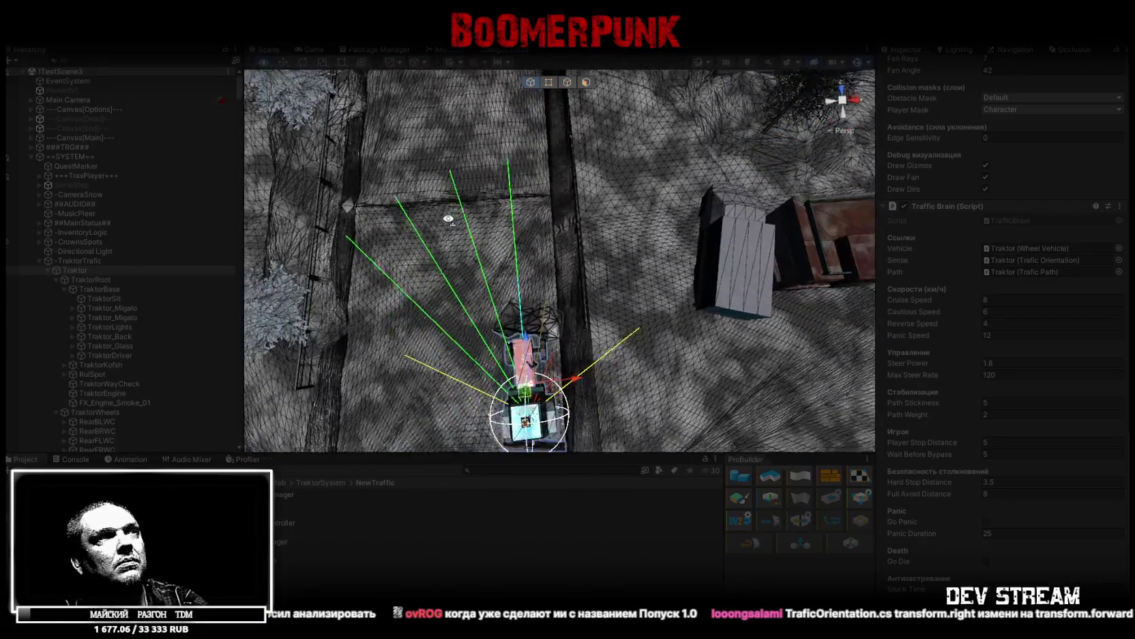
mouse_move(448, 218)
left_mouse_down()
mouse_move(446, 196)
mouse_move(446, 241)
mouse_move(436, 157)
mouse_move(437, 178)
left_mouse_up()
left_click(313, 49)
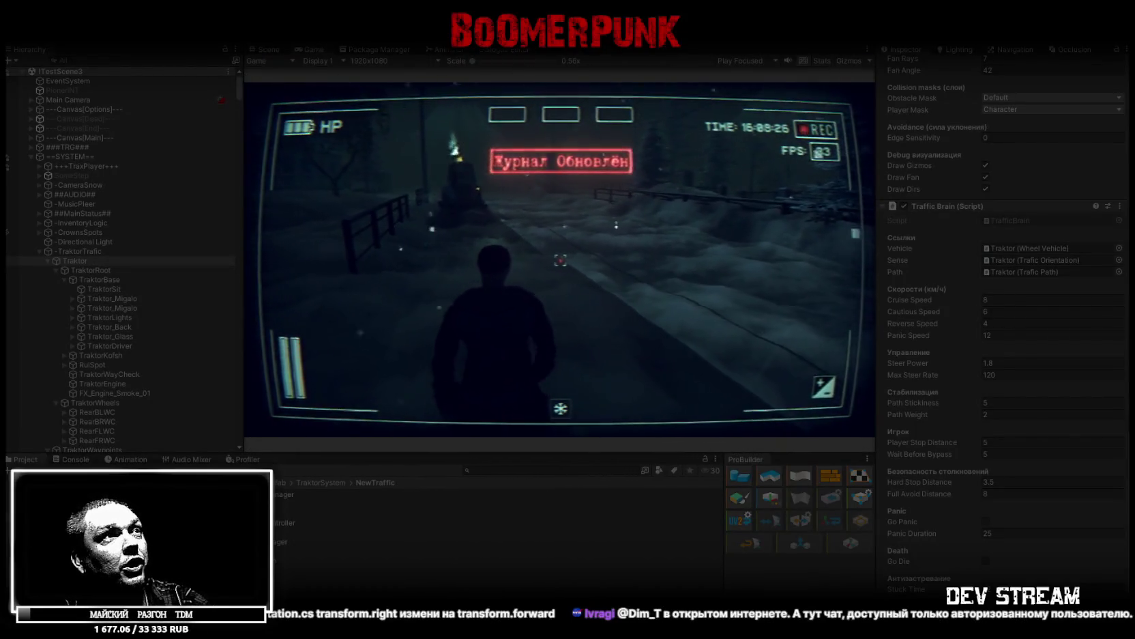
left_click(267, 50)
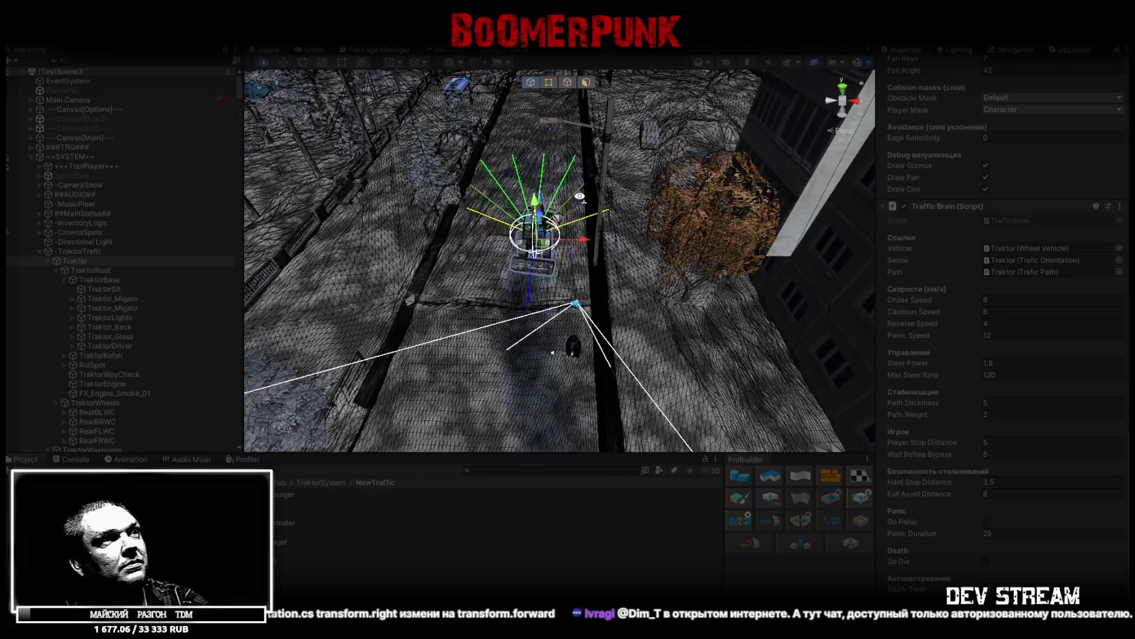
scroll(580, 196, "up", 5)
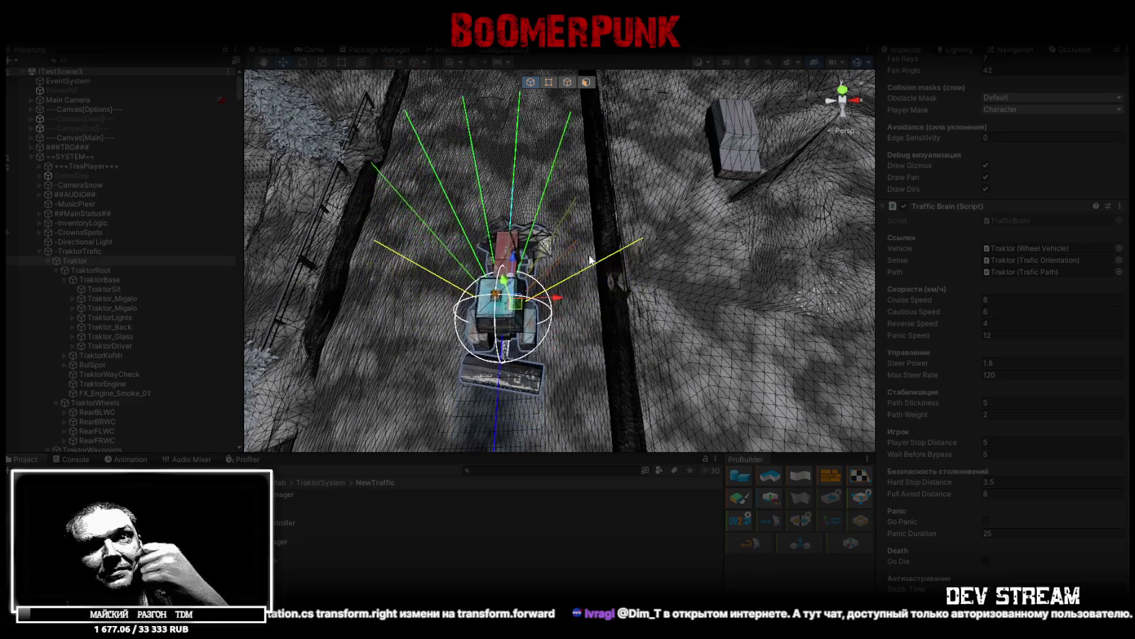
mouse_move(588, 255)
left_mouse_down()
mouse_move(522, 232)
mouse_move(539, 273)
mouse_move(555, 245)
mouse_move(558, 303)
mouse_move(578, 281)
mouse_move(556, 259)
mouse_move(664, 228)
mouse_move(720, 235)
mouse_move(688, 218)
mouse_move(690, 273)
mouse_move(720, 291)
mouse_move(709, 232)
mouse_move(674, 236)
mouse_move(670, 275)
mouse_move(722, 208)
mouse_move(803, 197)
mouse_move(774, 277)
mouse_move(724, 164)
mouse_move(721, 233)
mouse_move(683, 222)
mouse_move(681, 257)
left_mouse_up()
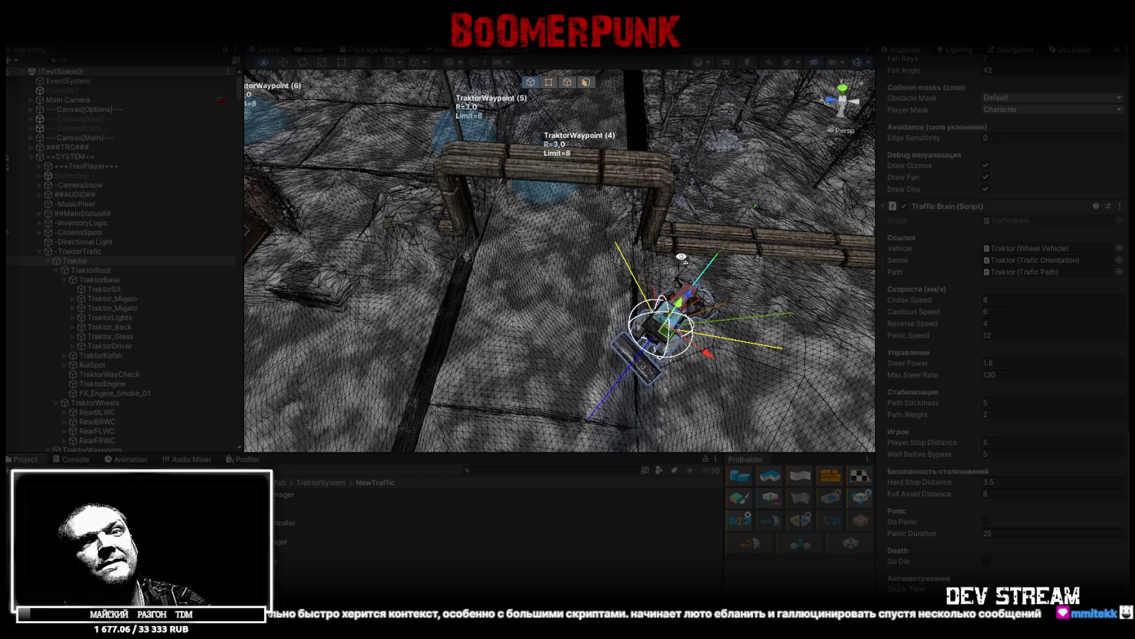
left_click_drag(681, 257, 545, 300)
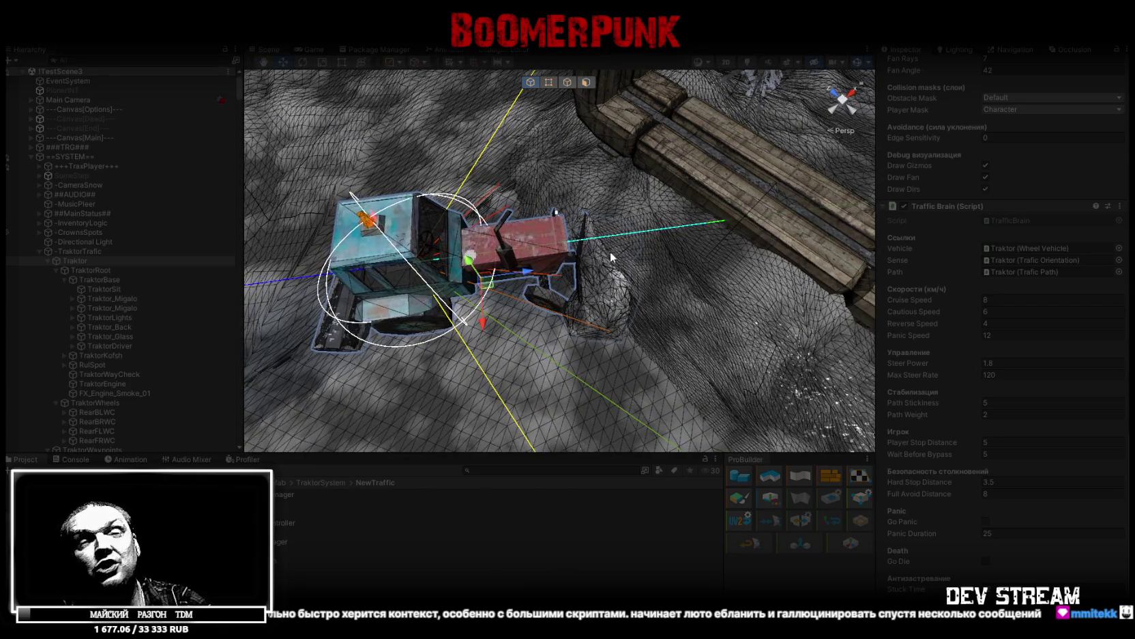
left_click_drag(612, 245, 552, 243)
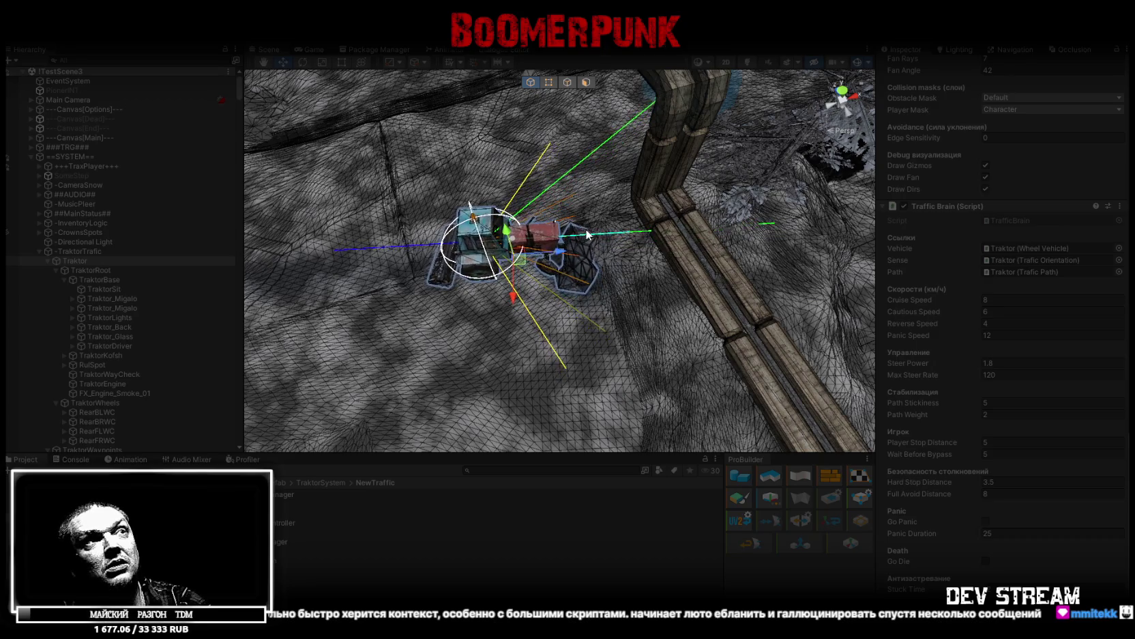
mouse_move(718, 170)
left_mouse_down()
mouse_move(713, 148)
mouse_move(492, 195)
left_mouse_up()
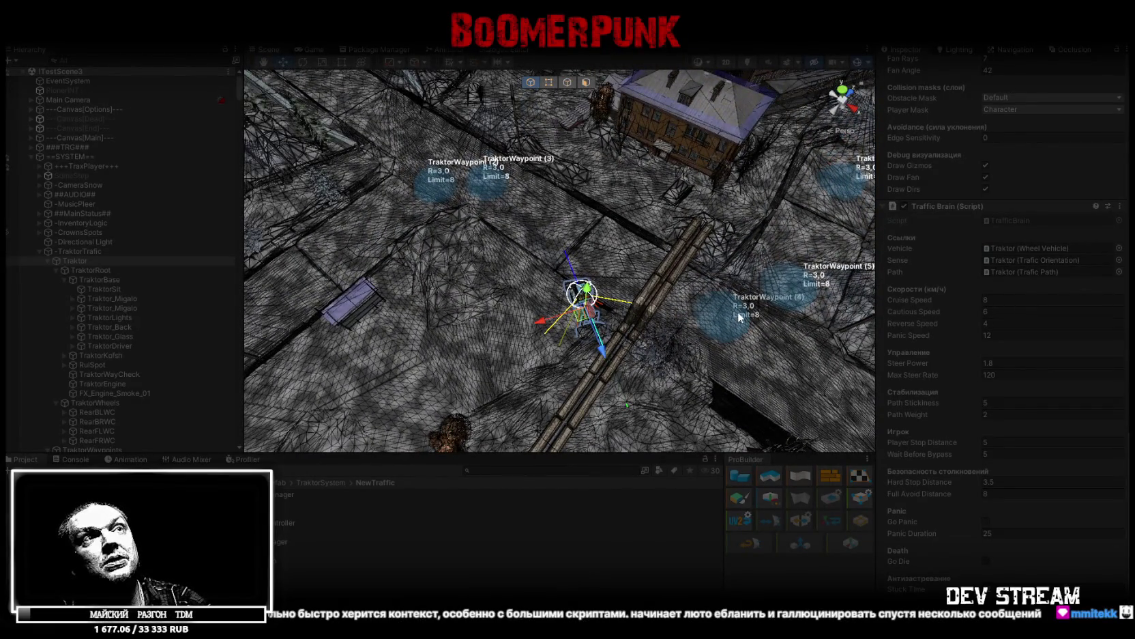
key("f")
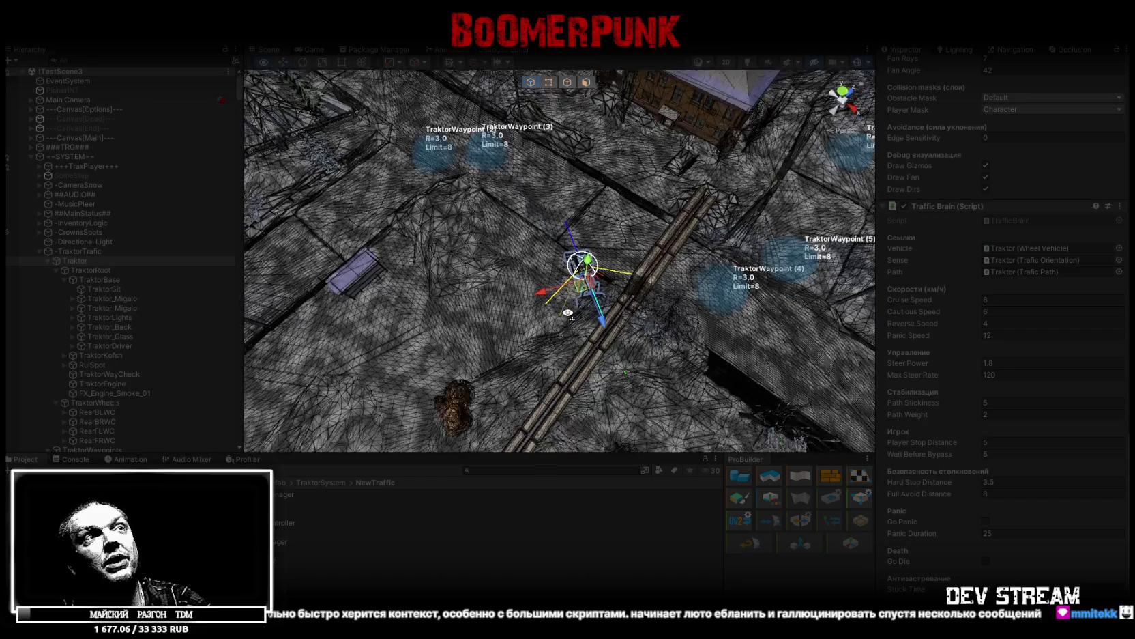
Orbit to a side view of the Traktor and return from the code to Unity
mouse_move(682, 280)
left_mouse_down()
mouse_move(743, 295)
mouse_move(866, 283)
left_mouse_up()
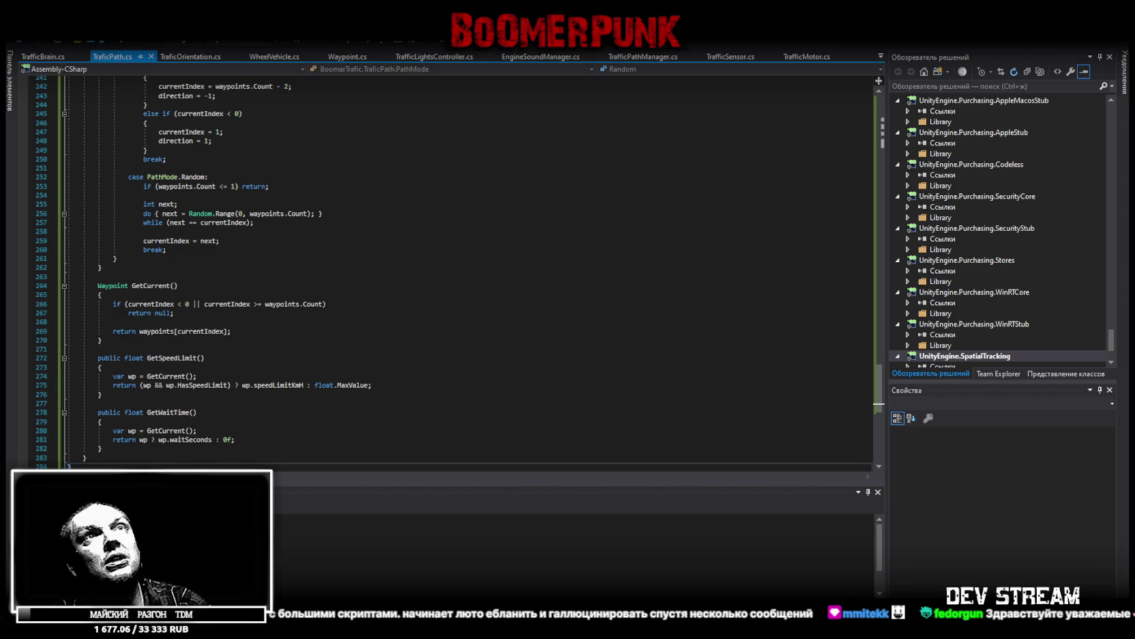
key("alt+Tab")
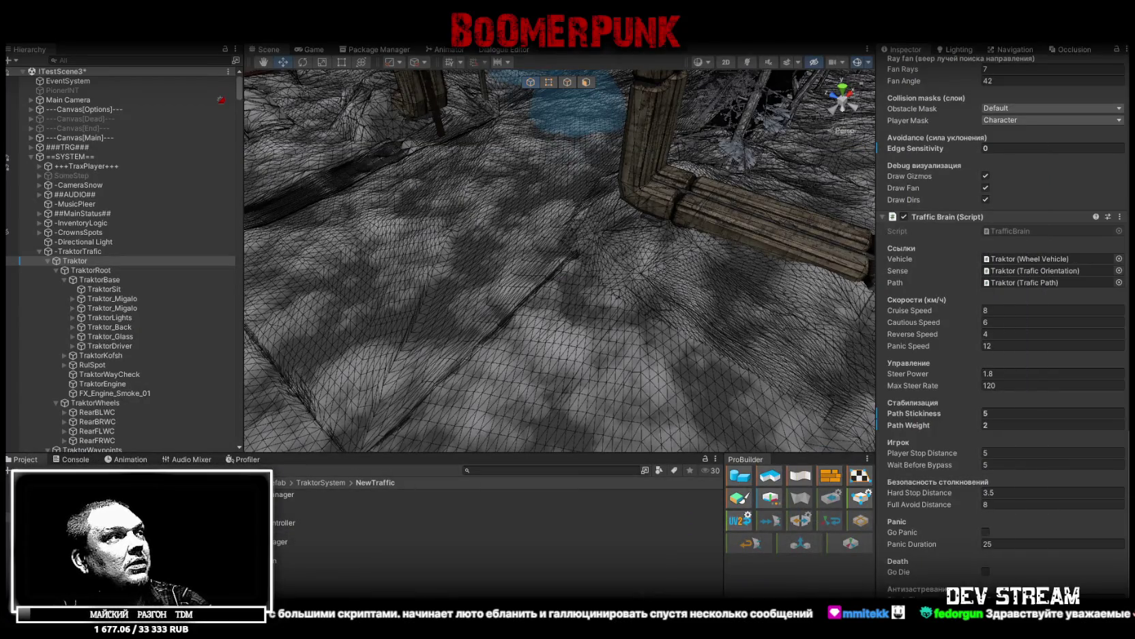
Bring up and dismiss the Traktor's Hierarchy context menu to view its components
right_click(88, 190)
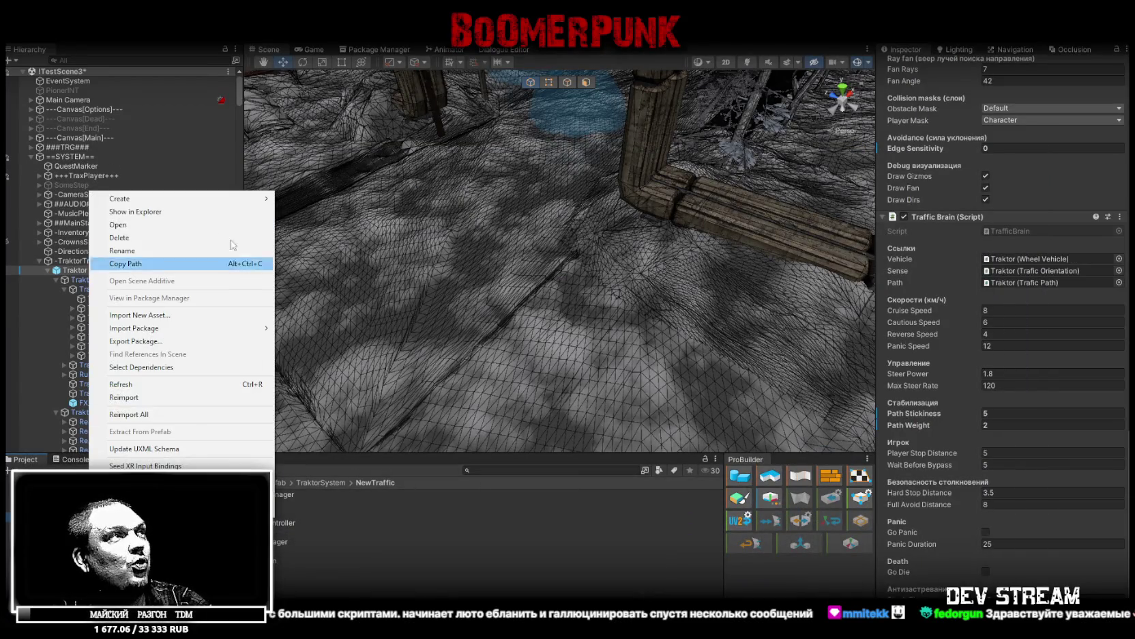
left_click(136, 213)
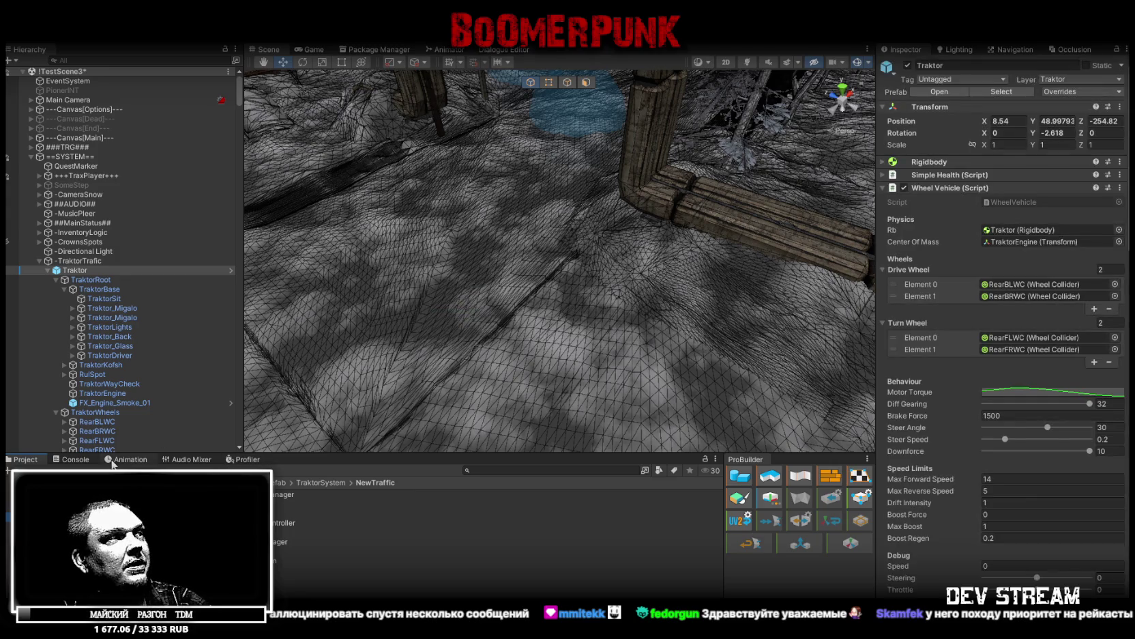
Check the Console, then frame and orbit the Traktor among its waypoints for the test run
left_click(75, 459)
left_click(17, 460)
mouse_move(475, 384)
left_mouse_down()
mouse_move(433, 324)
mouse_move(482, 329)
mouse_move(547, 289)
mouse_move(549, 213)
mouse_move(524, 98)
left_mouse_up()
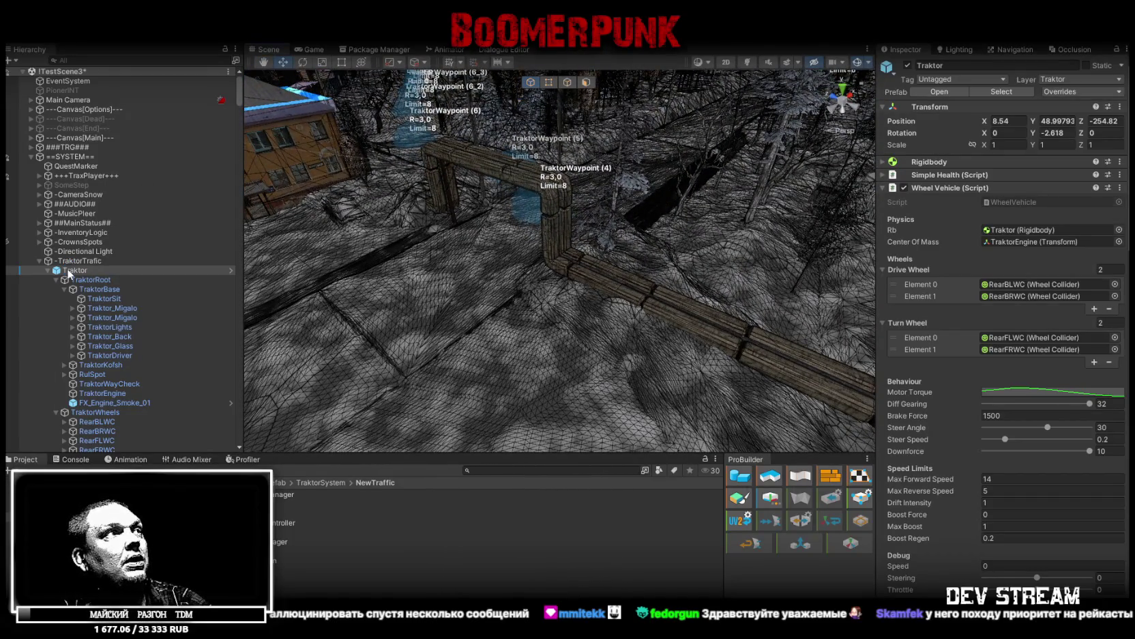
double_click(68, 274)
left_click_drag(320, 258, 573, 68)
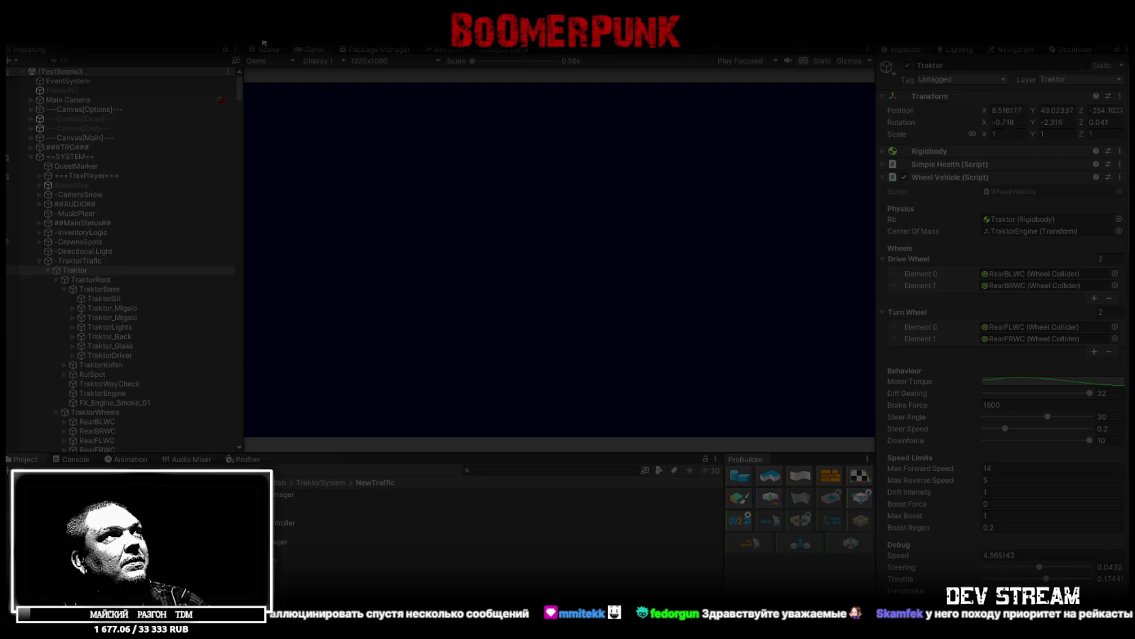
left_click(270, 49)
Follow the self-driving Traktor down the road, flying the Scene camera forward behind it
mouse_move(438, 225)
left_mouse_down()
mouse_move(432, 270)
mouse_move(414, 205)
mouse_move(457, 266)
left_mouse_up()
left_click(319, 50)
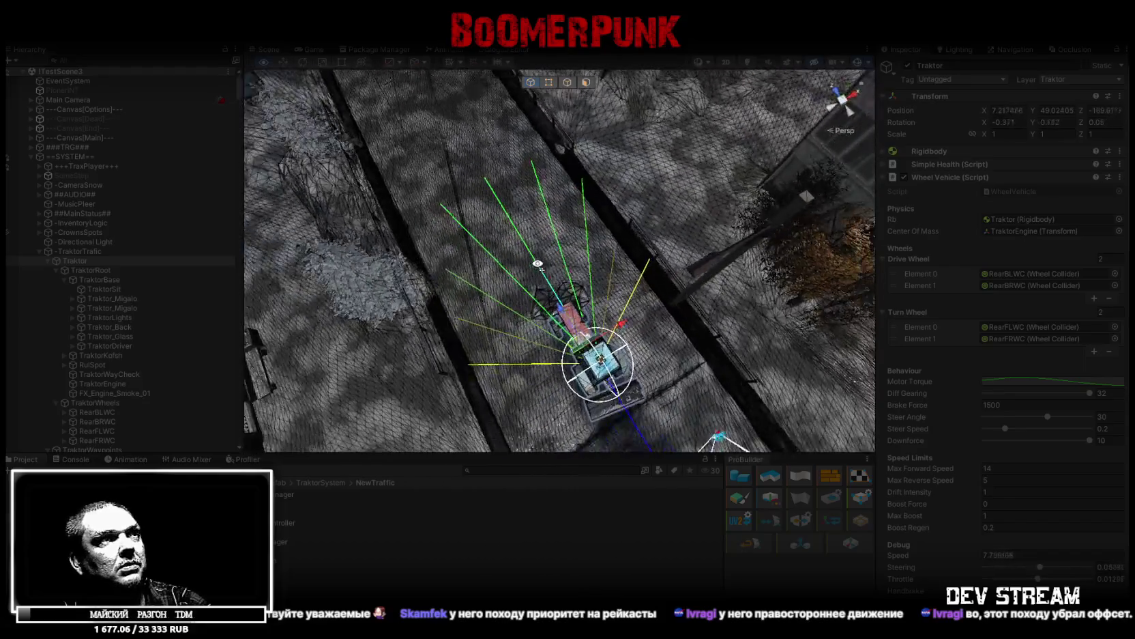
mouse_move(640, 268)
left_mouse_down()
mouse_move(559, 217)
mouse_move(578, 245)
left_mouse_up()
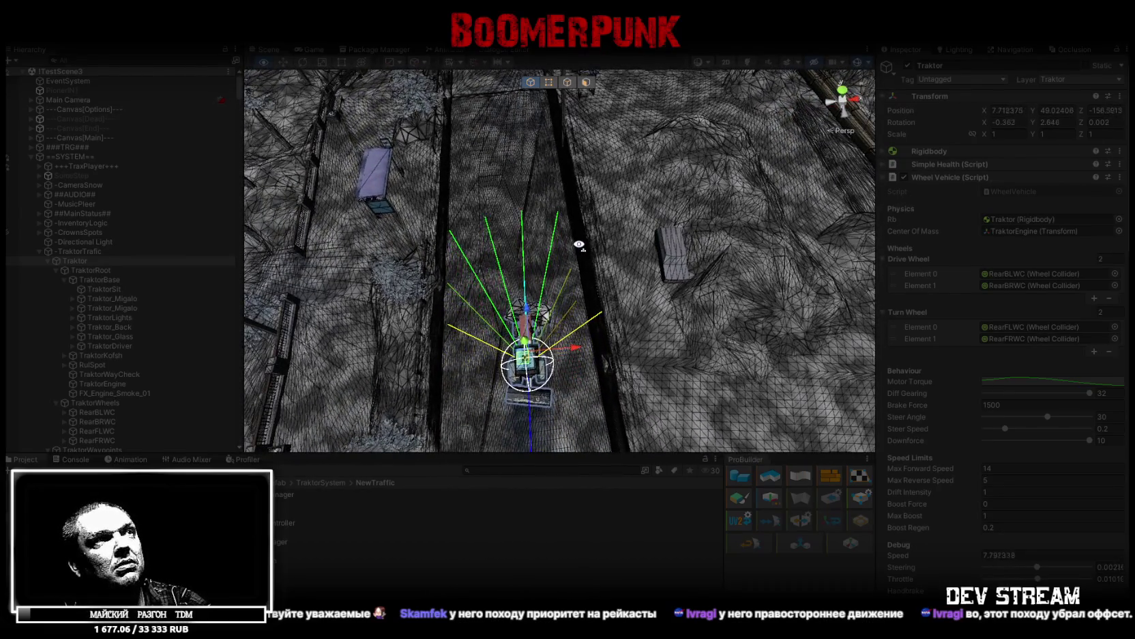
key("w")
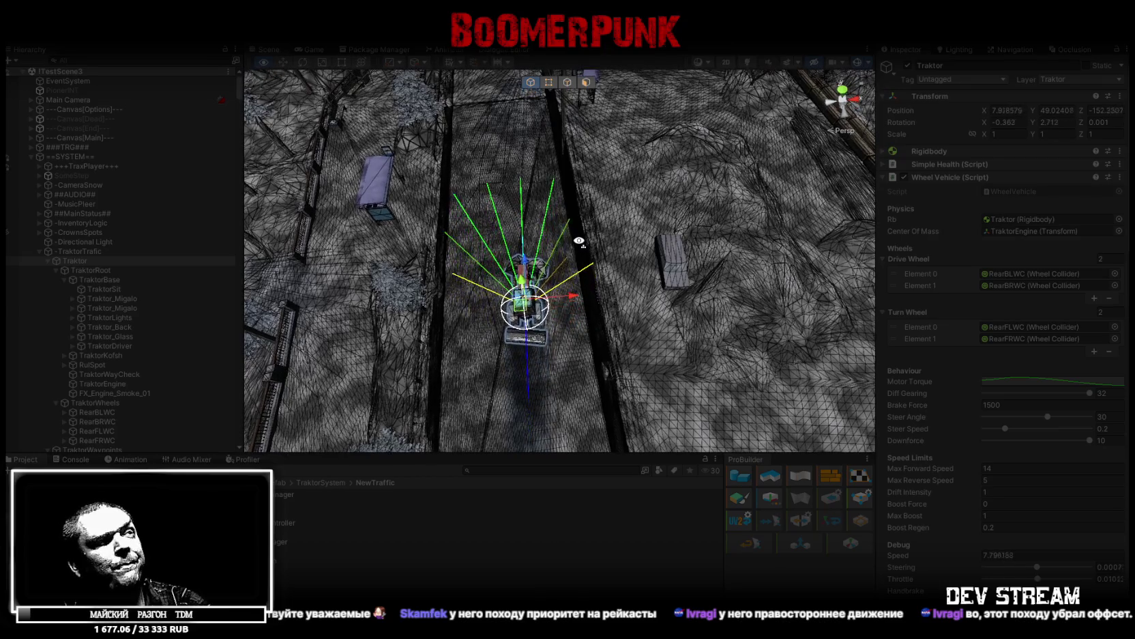
key("w")
key("w")
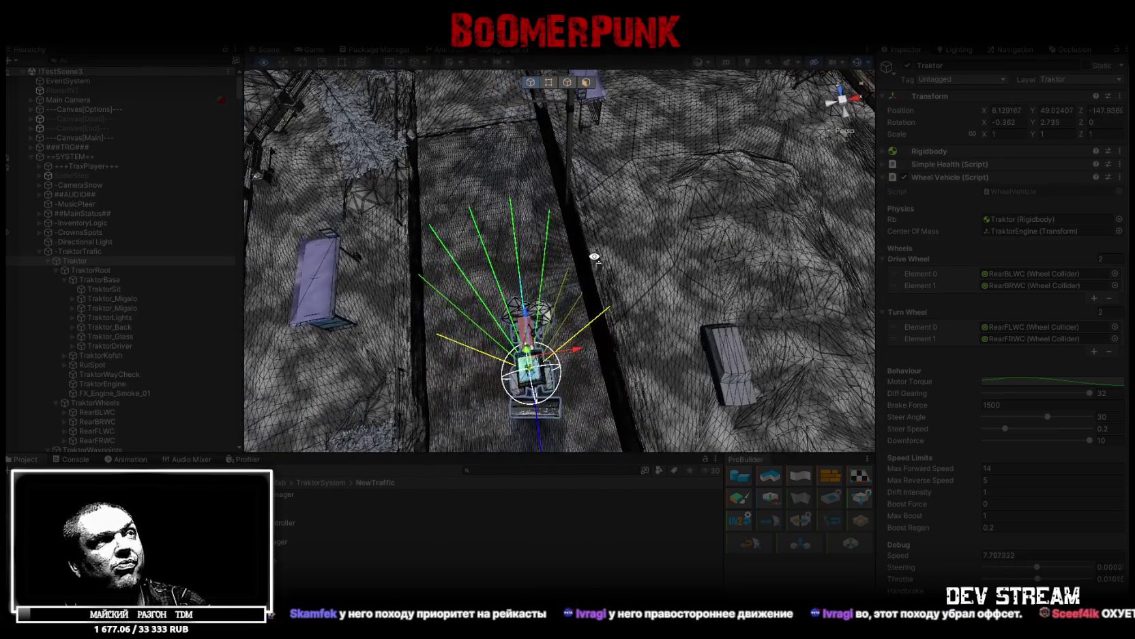
key("w")
key("w")
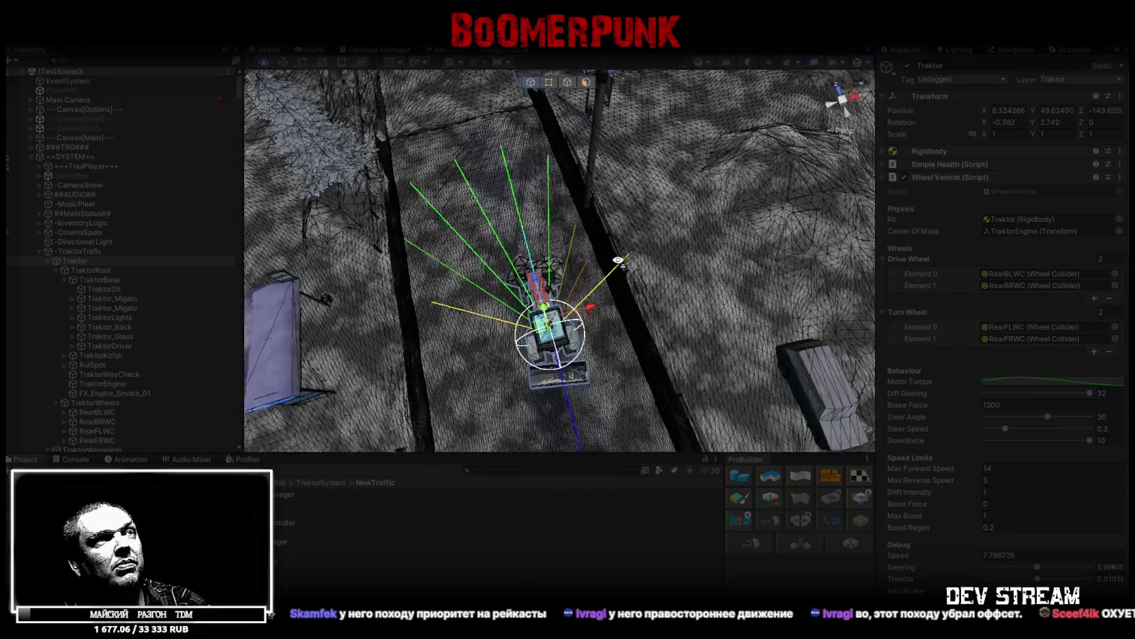
key("w")
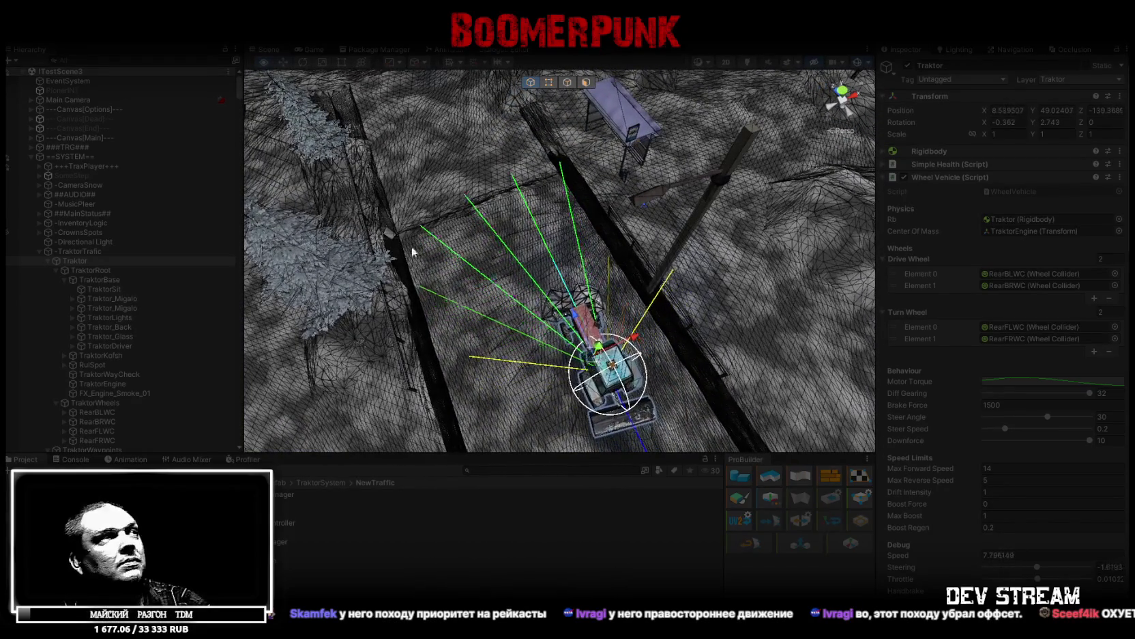
Frame TraktorDriver, set the Scene shading mode to Shaded, and maximize the Scene view
double_click(125, 346)
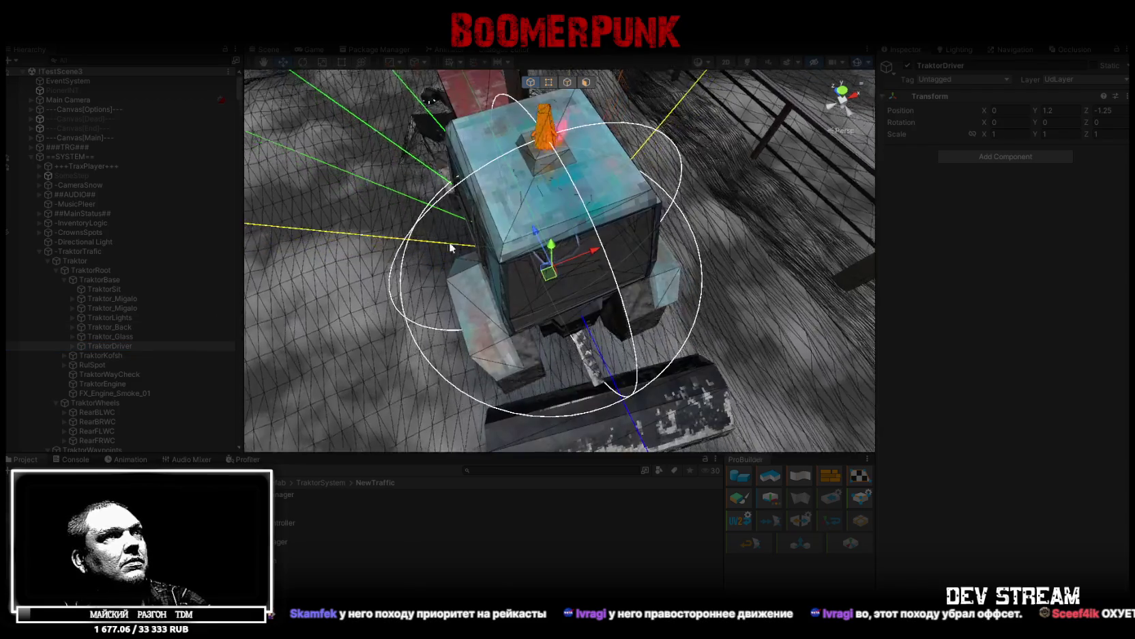
scroll(503, 273, "down", 5)
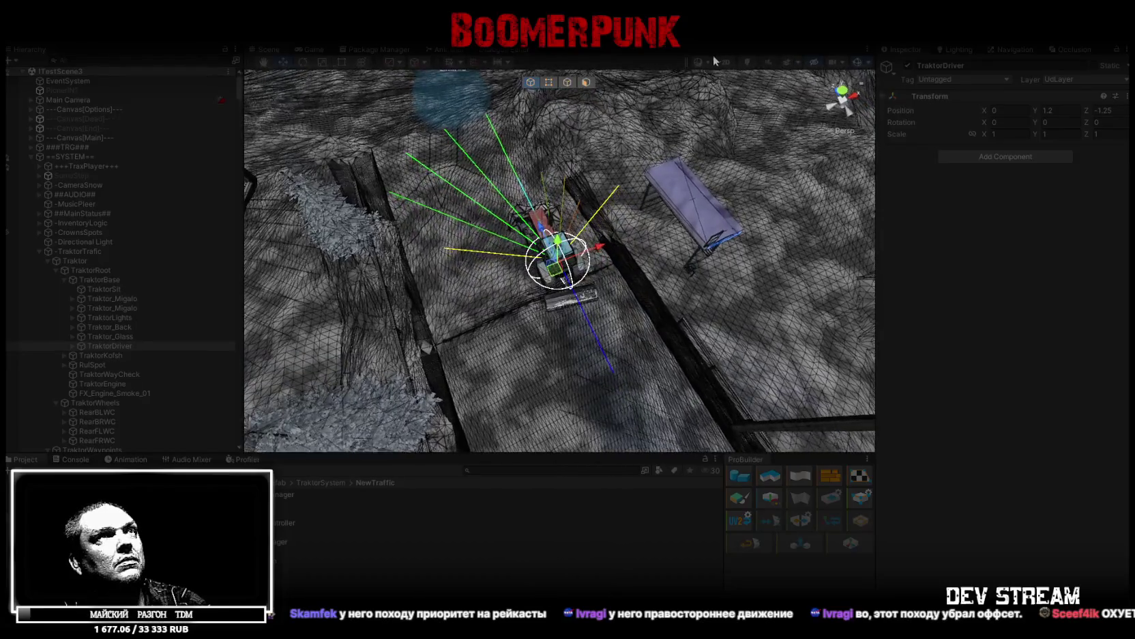
left_click(710, 59)
left_click(709, 82)
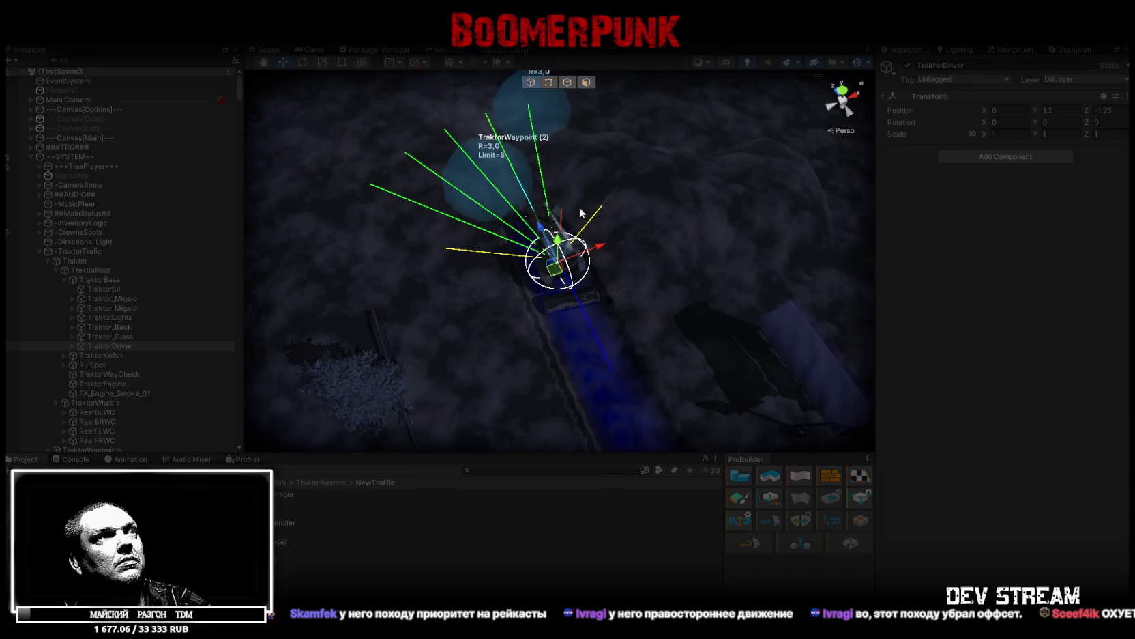
double_click(268, 48)
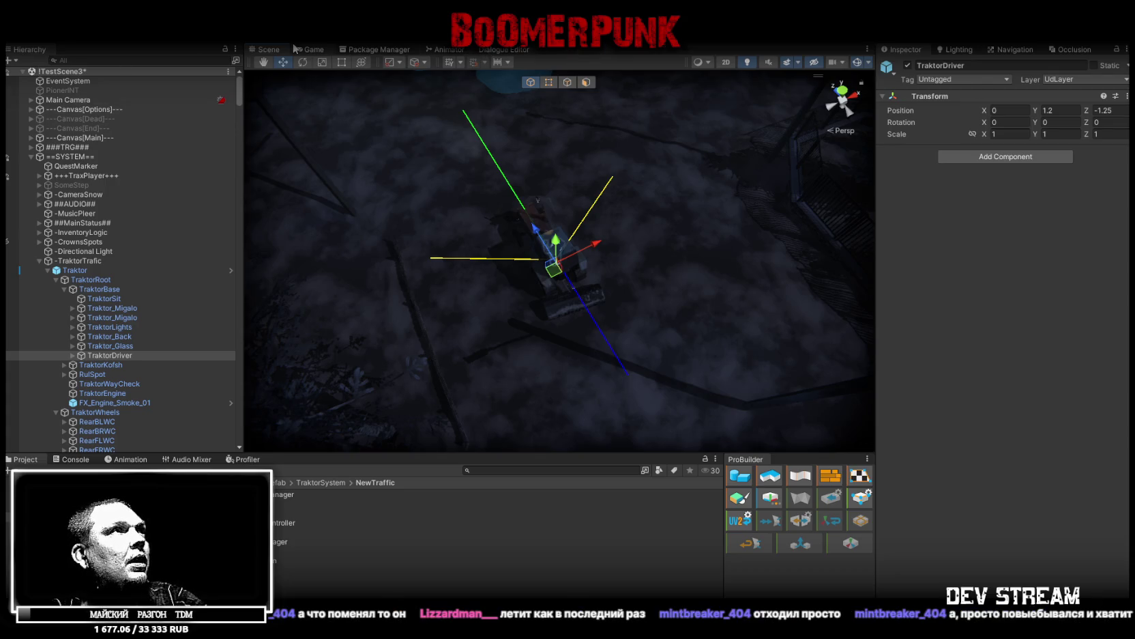
mouse_move(437, 204)
left_mouse_down()
mouse_move(489, 251)
mouse_move(478, 252)
mouse_move(502, 236)
mouse_move(437, 259)
left_mouse_up()
left_click(76, 270)
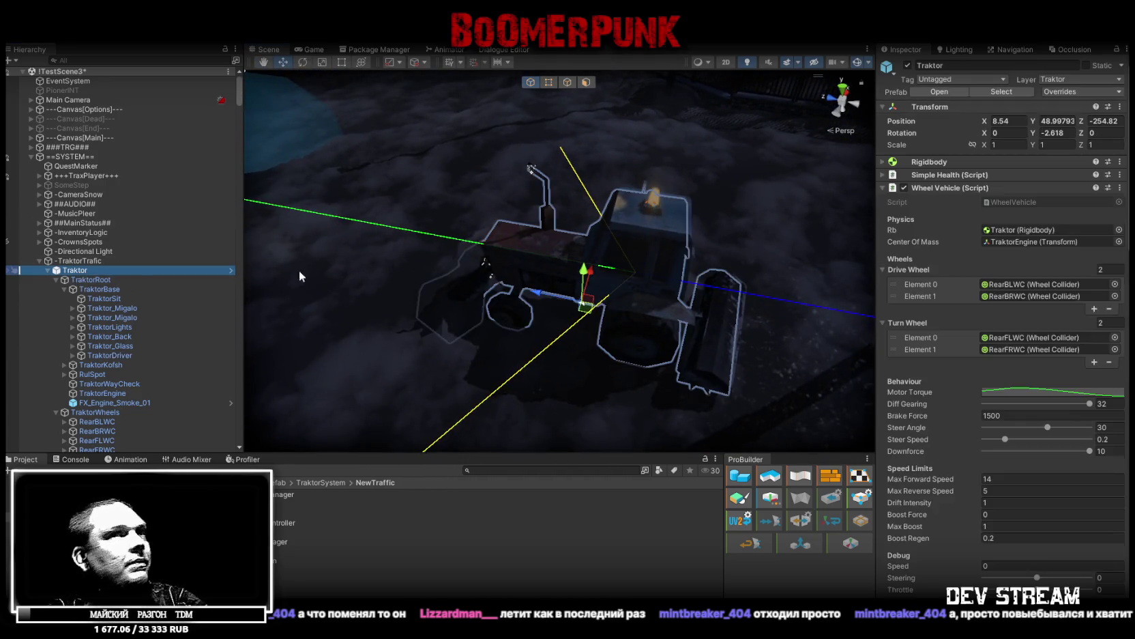
scroll(1010, 368, "down", 10)
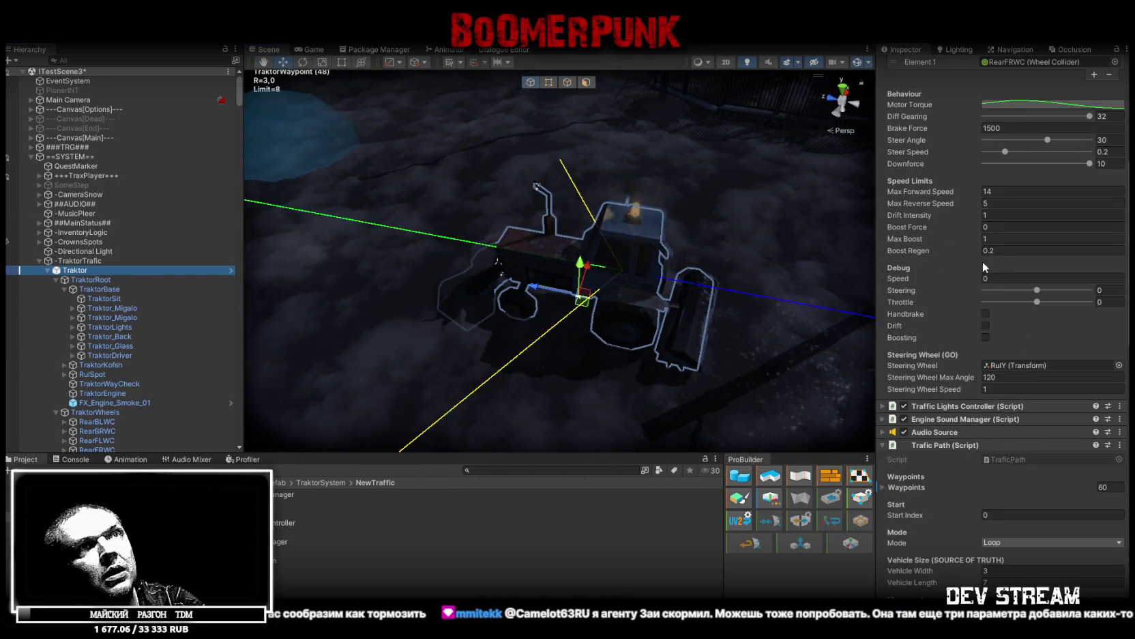
scroll(973, 303, "down", 2)
scroll(987, 348, "down", 6)
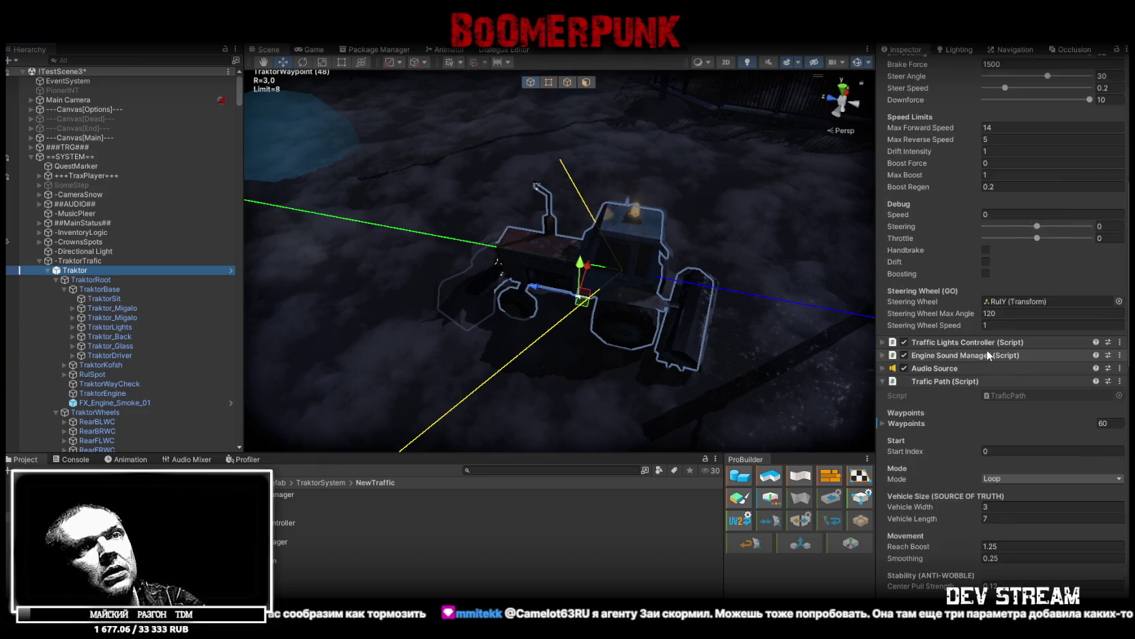
scroll(987, 345, "down", 2)
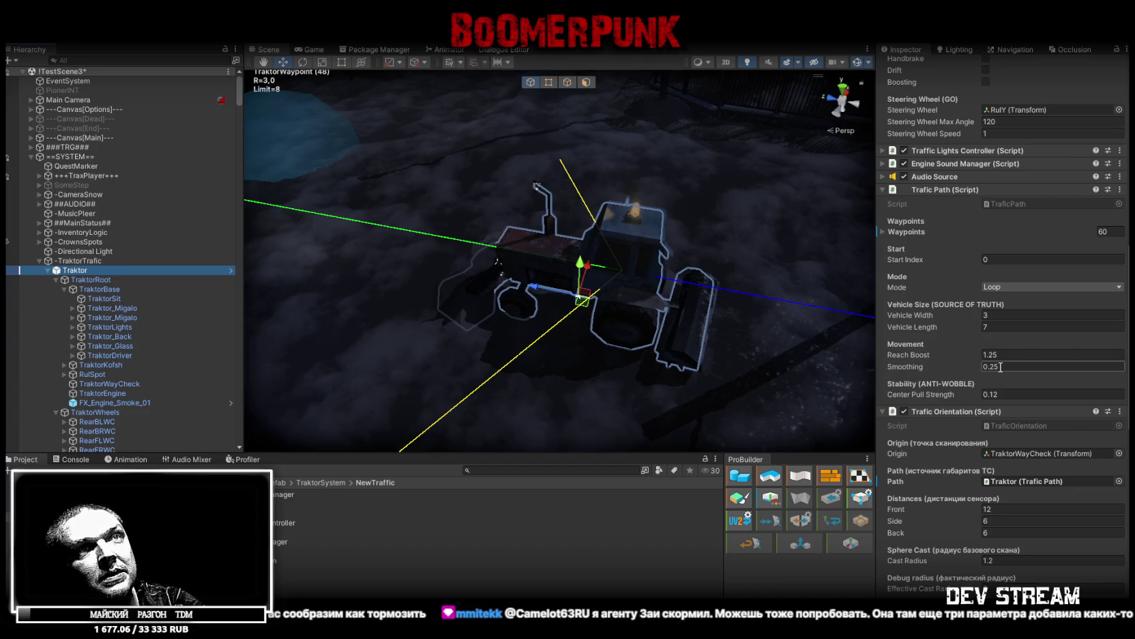
scroll(1002, 367, "down", 5)
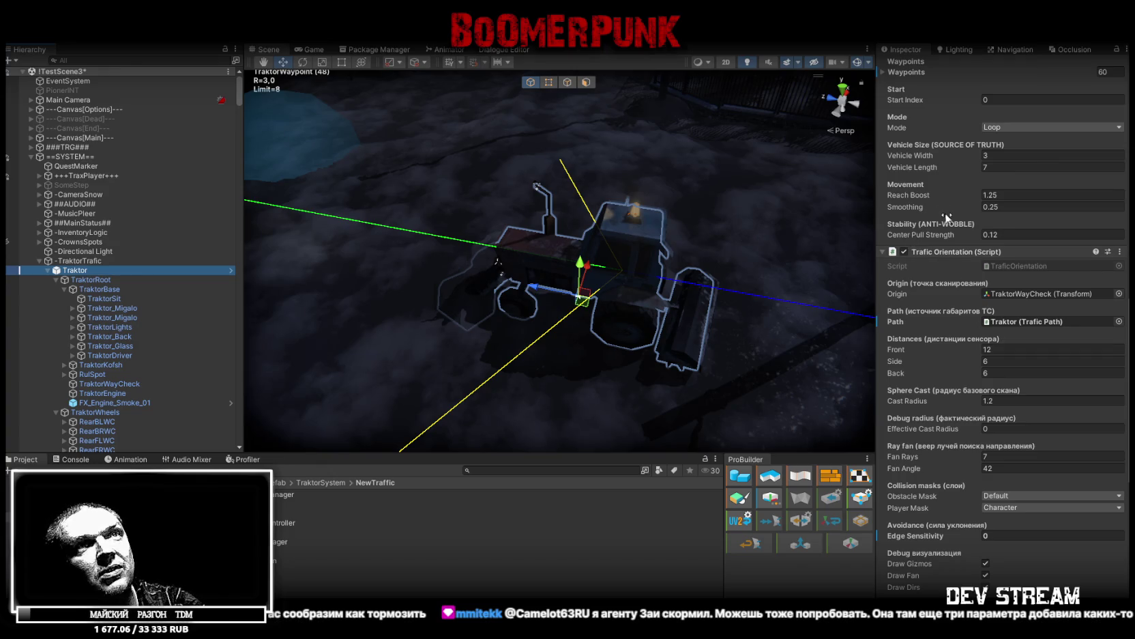
scroll(1030, 351, "down", 2)
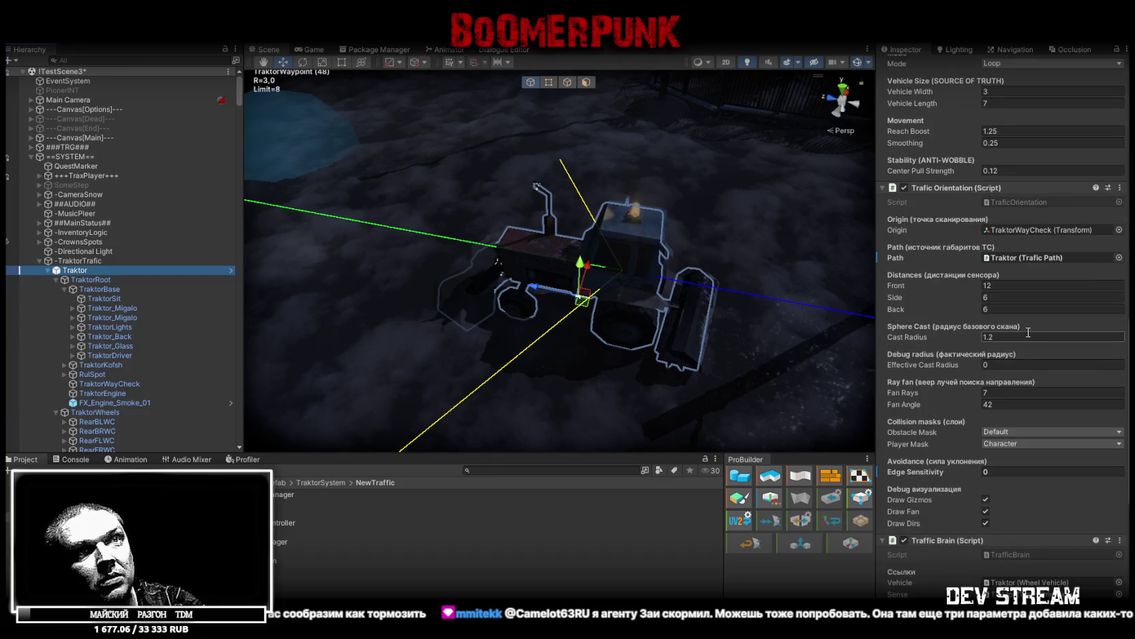
Set Trafic Orientation Edge Sensitivity to 0.5 and save the scene
left_click(1019, 472)
type(".5")
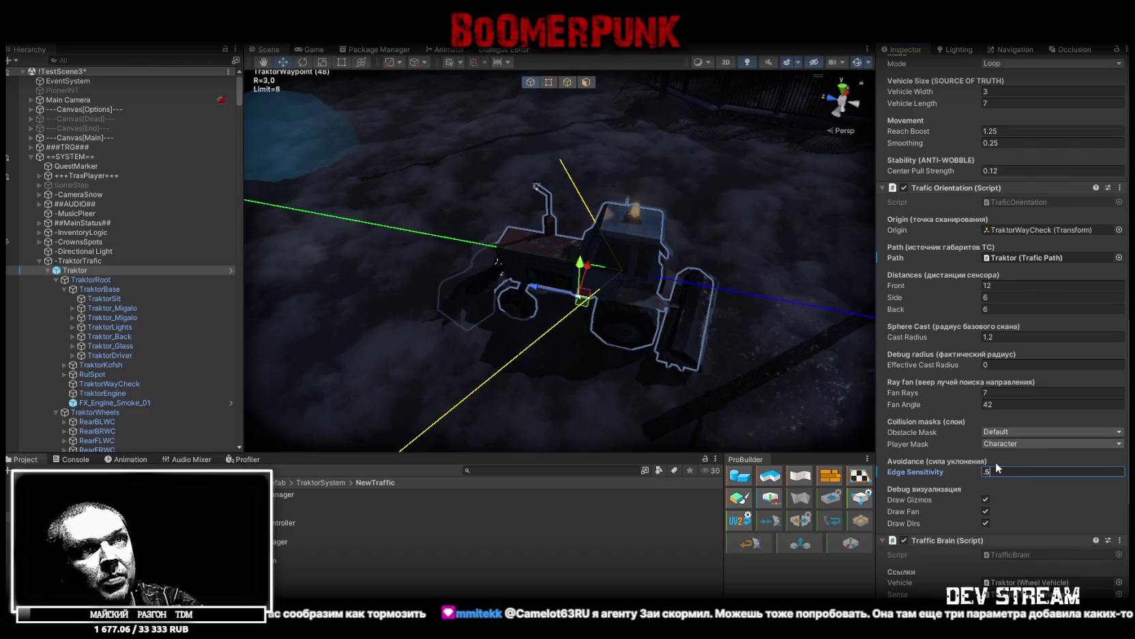
key("Return")
scroll(998, 470, "down", 3)
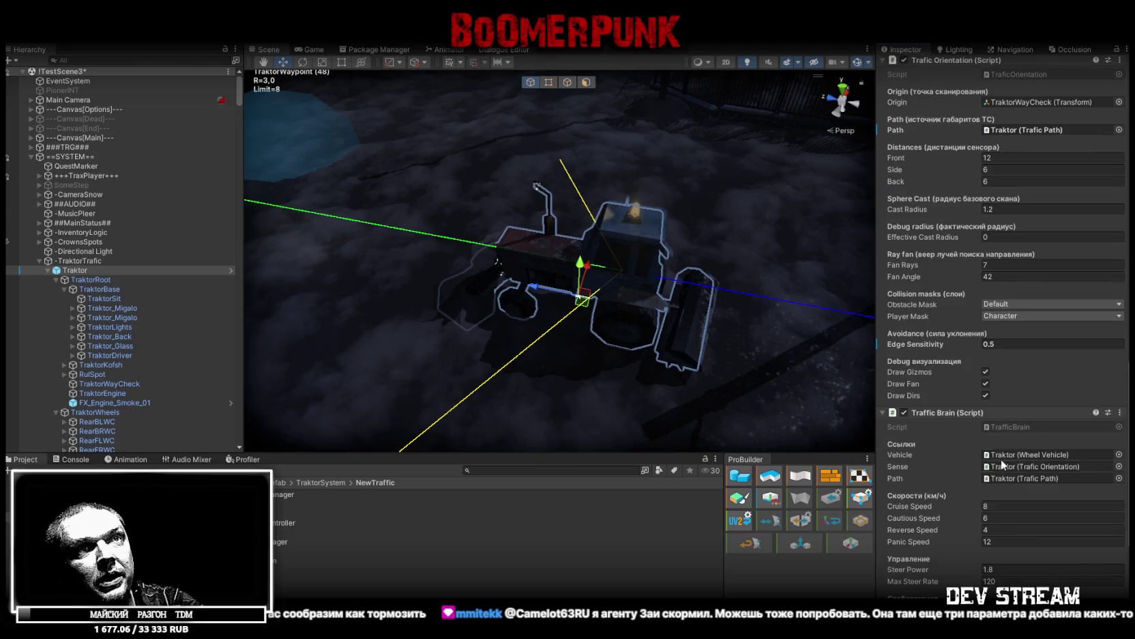
scroll(1014, 444, "up", 3)
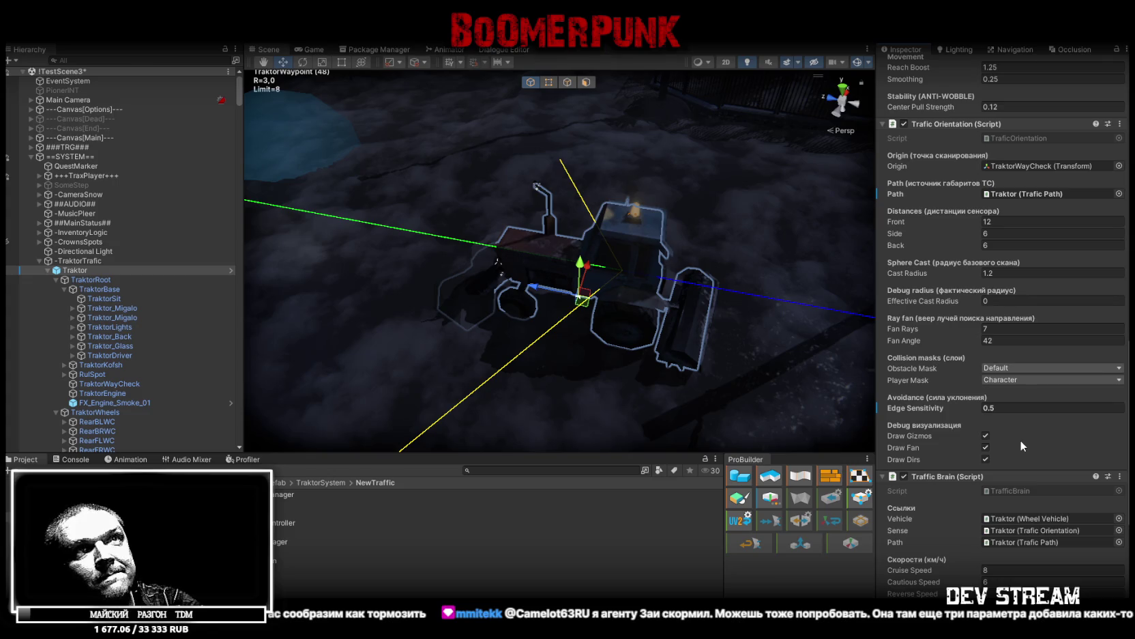
scroll(1022, 445, "up", 5)
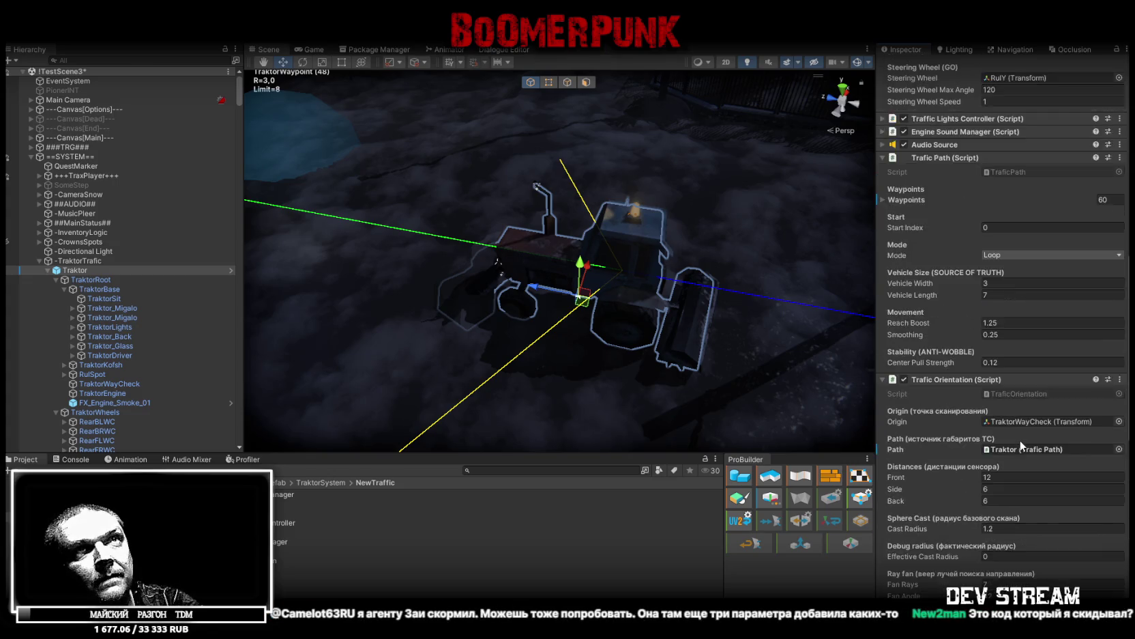
scroll(1022, 447, "up", 3)
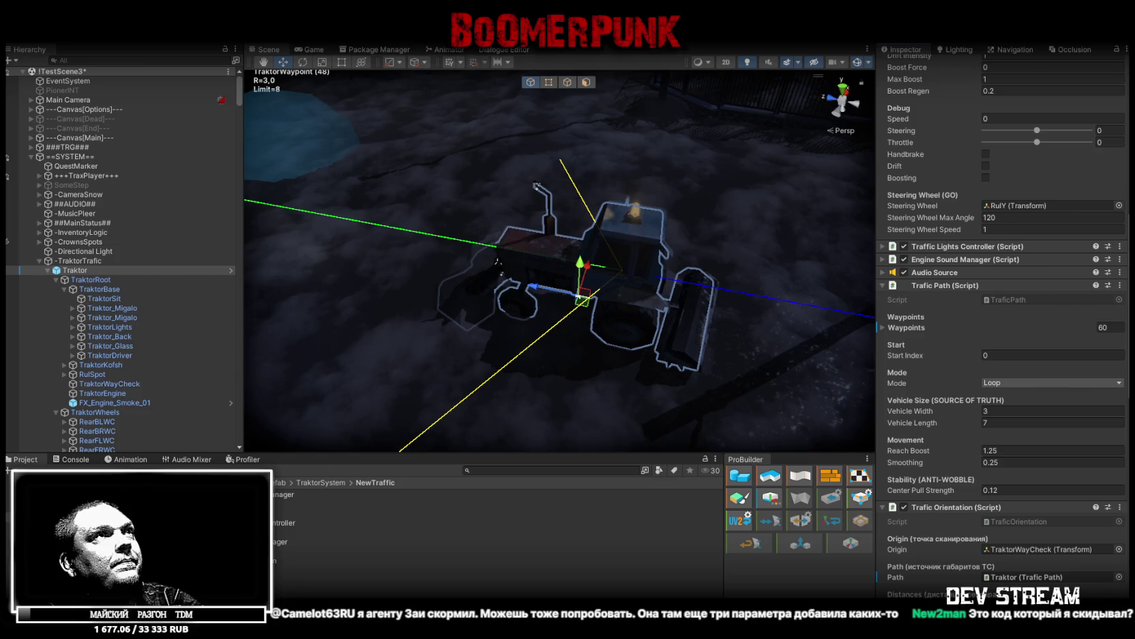
key("ctrl+s")
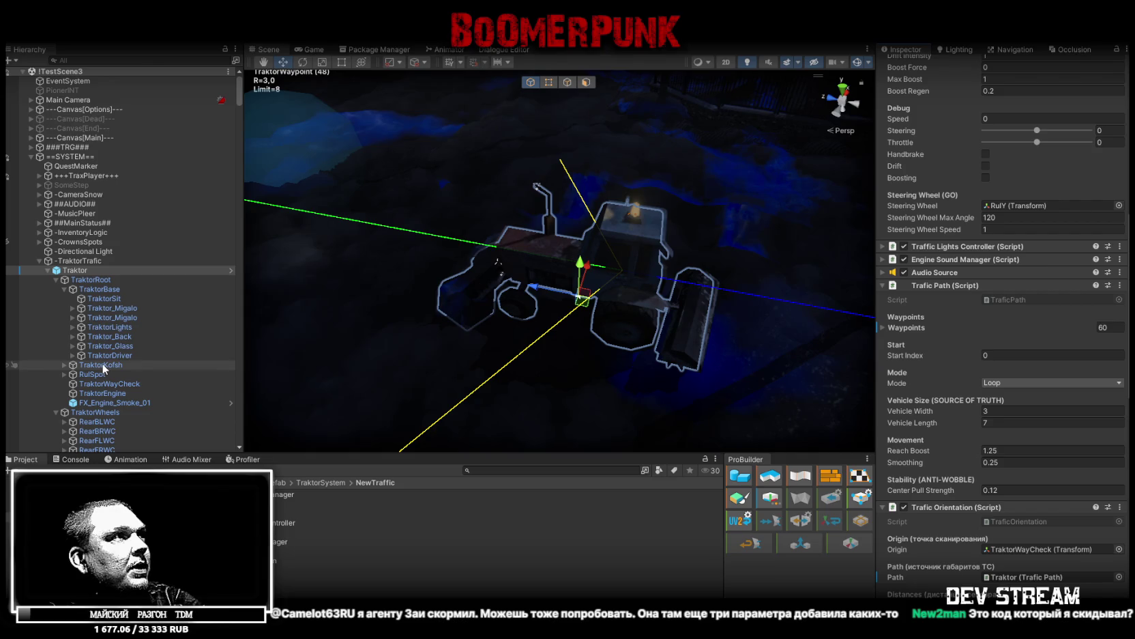
scroll(1043, 317, "up", 10)
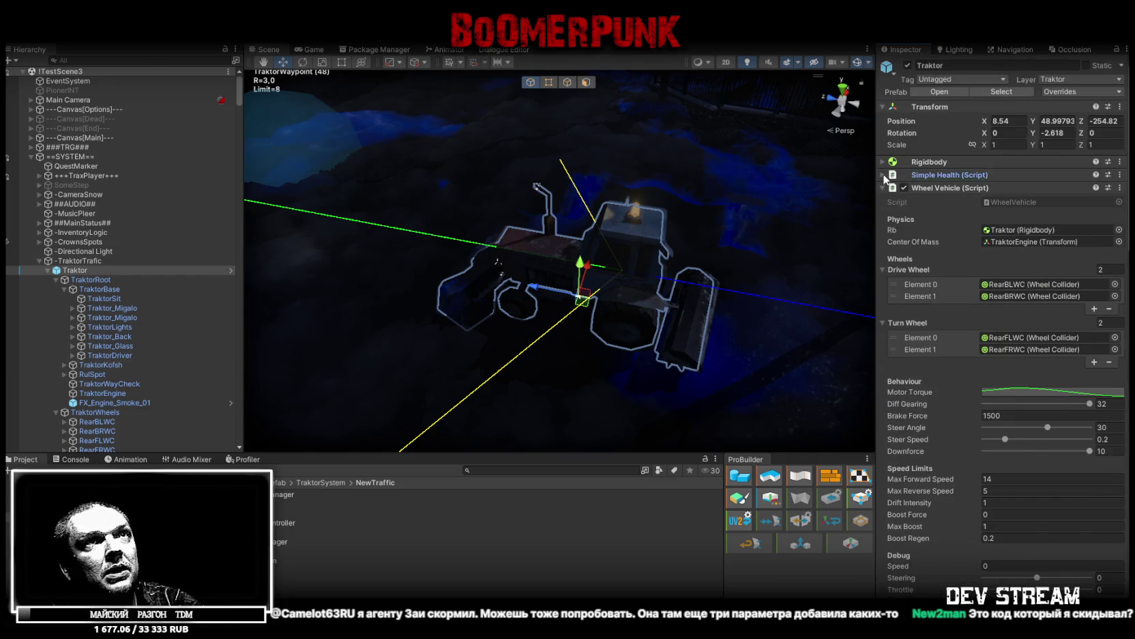
Drag Traktor into the Simple Health On Hit Event slot, leaving the function unset
left_click(928, 175)
left_click_drag(116, 270, 930, 316)
left_click(1017, 296)
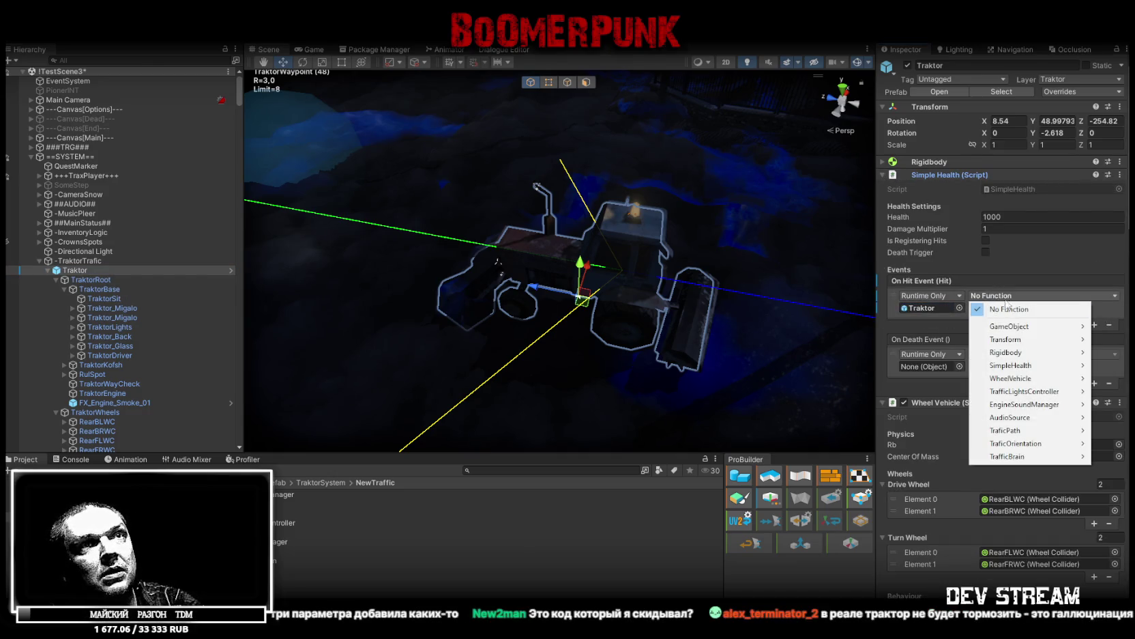
mouse_move(1013, 457)
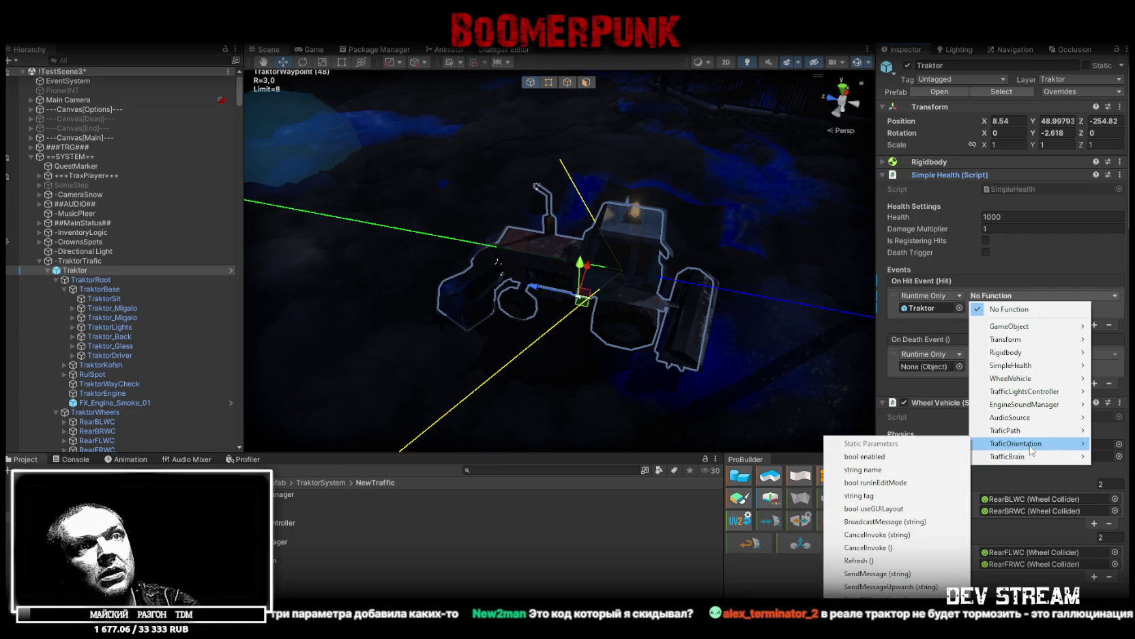
mouse_move(1008, 437)
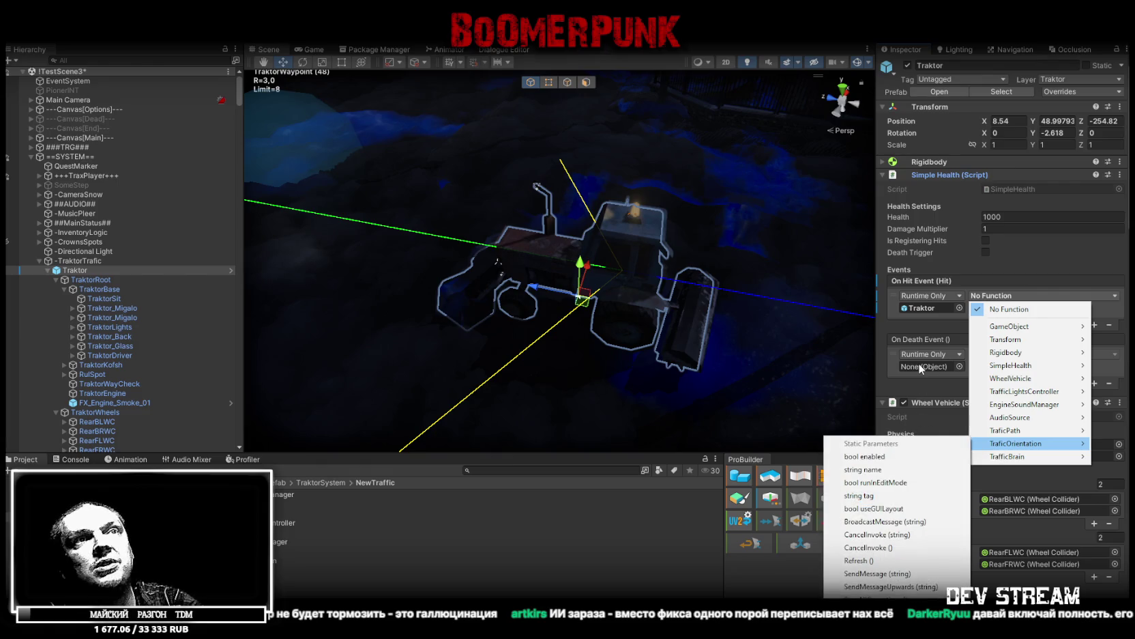
left_click(1054, 365)
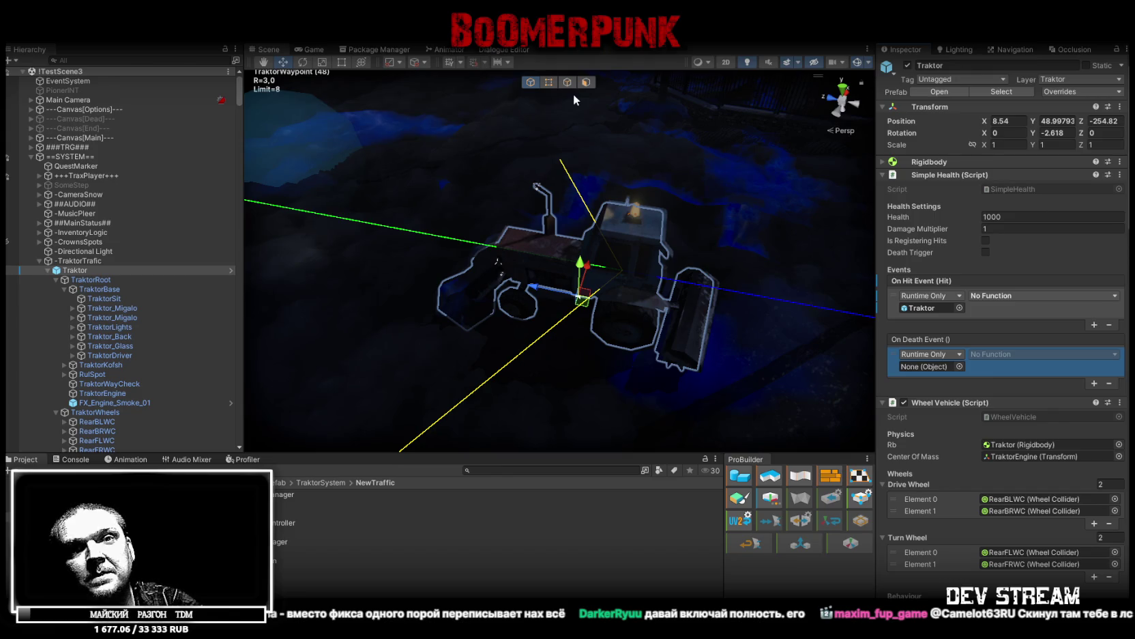
scroll(962, 364, "down", 15)
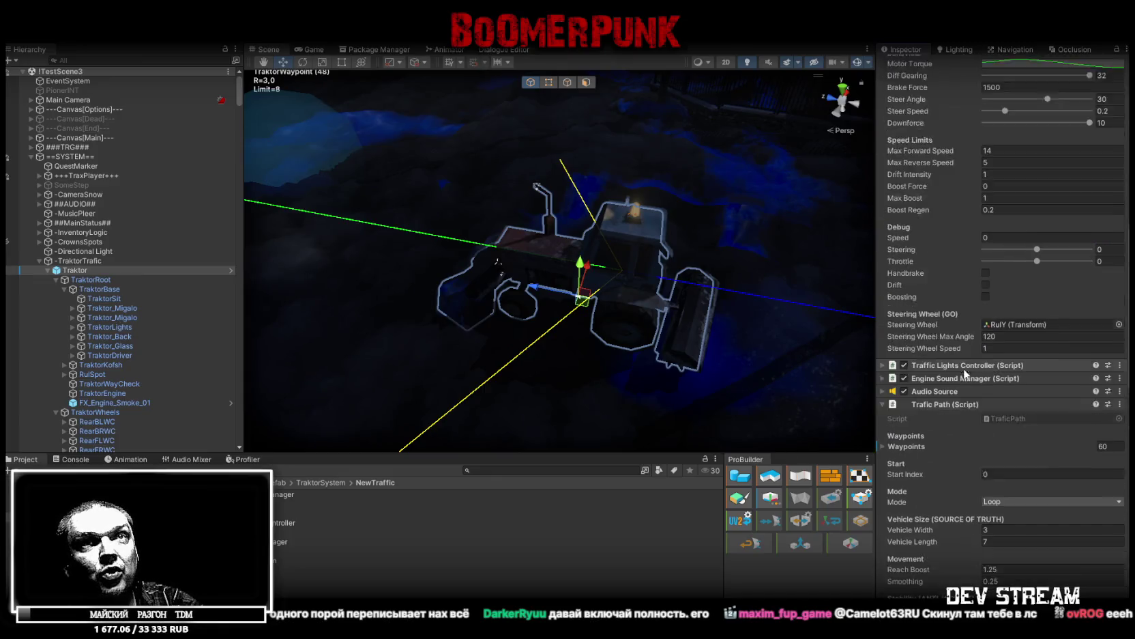
scroll(960, 363, "down", 10)
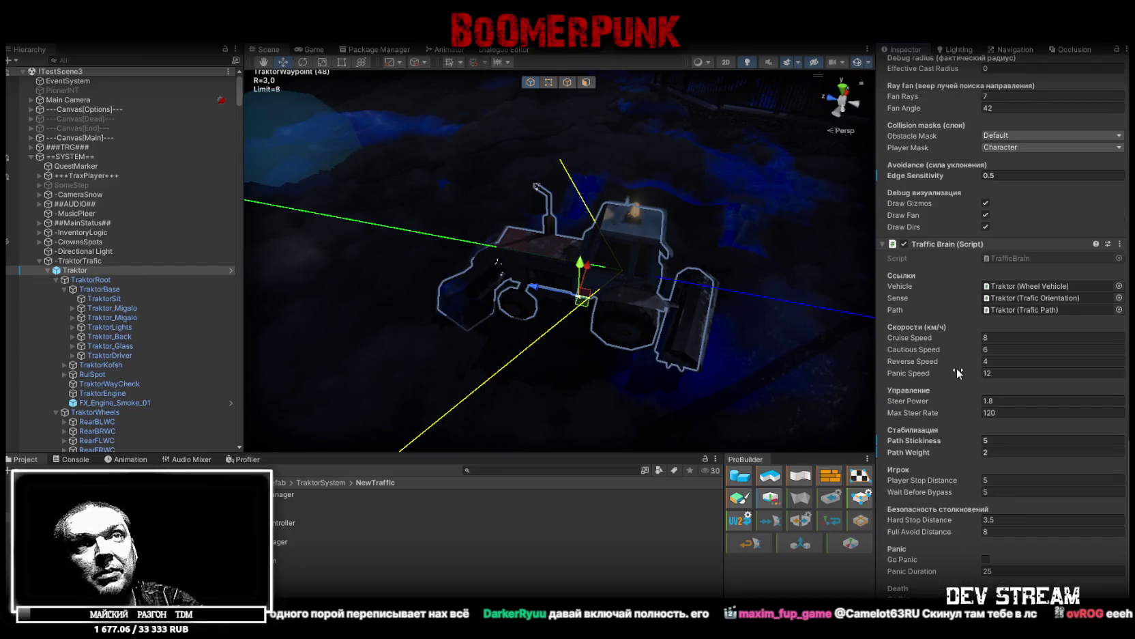
scroll(936, 414, "up", 10)
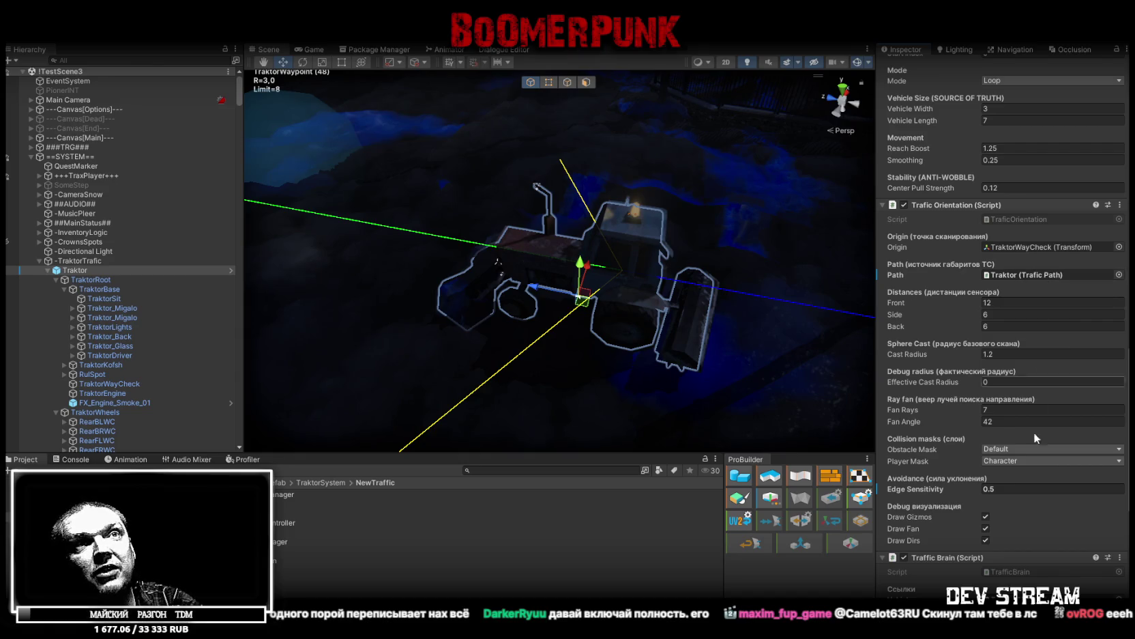
scroll(1031, 494, "down", 7)
scroll(1030, 498, "up", 15)
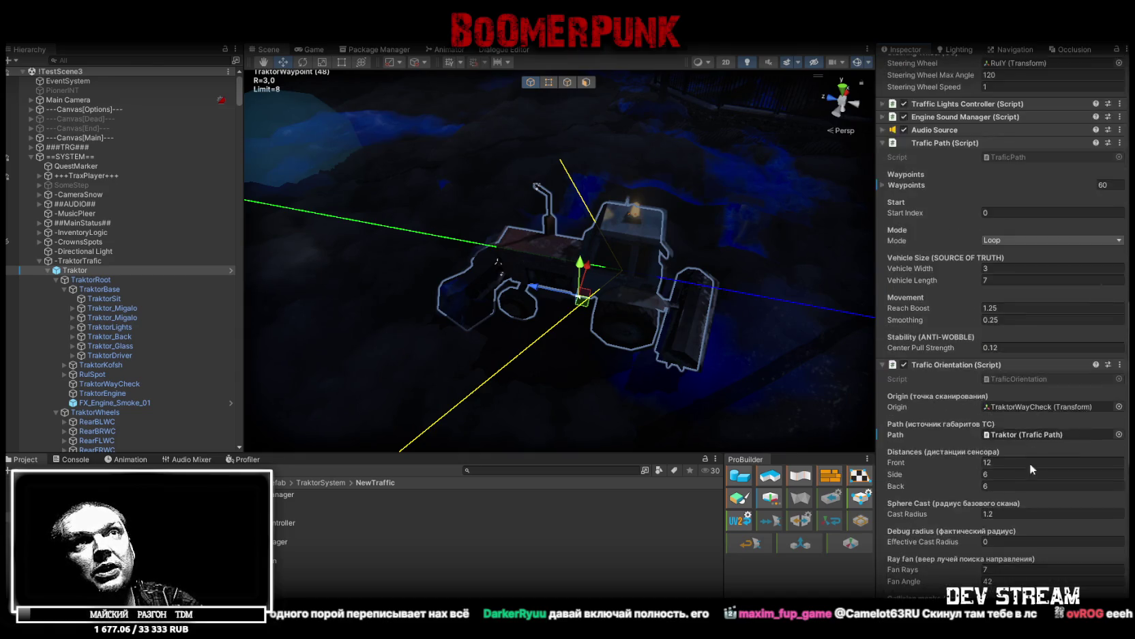
scroll(968, 366, "down", 9)
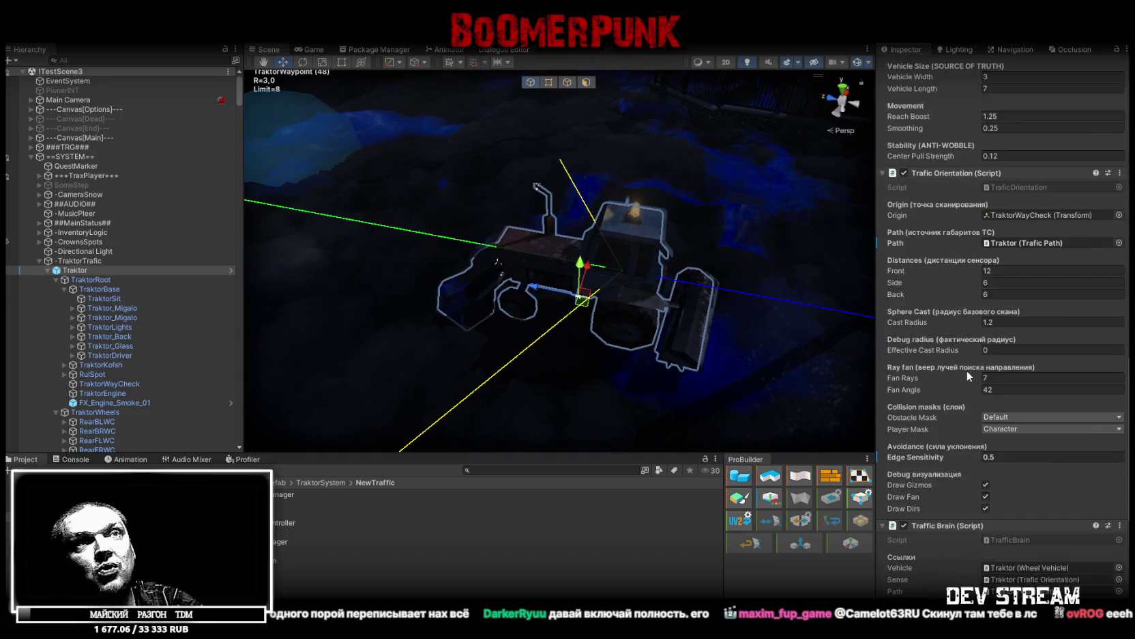
scroll(1007, 404, "up", 20)
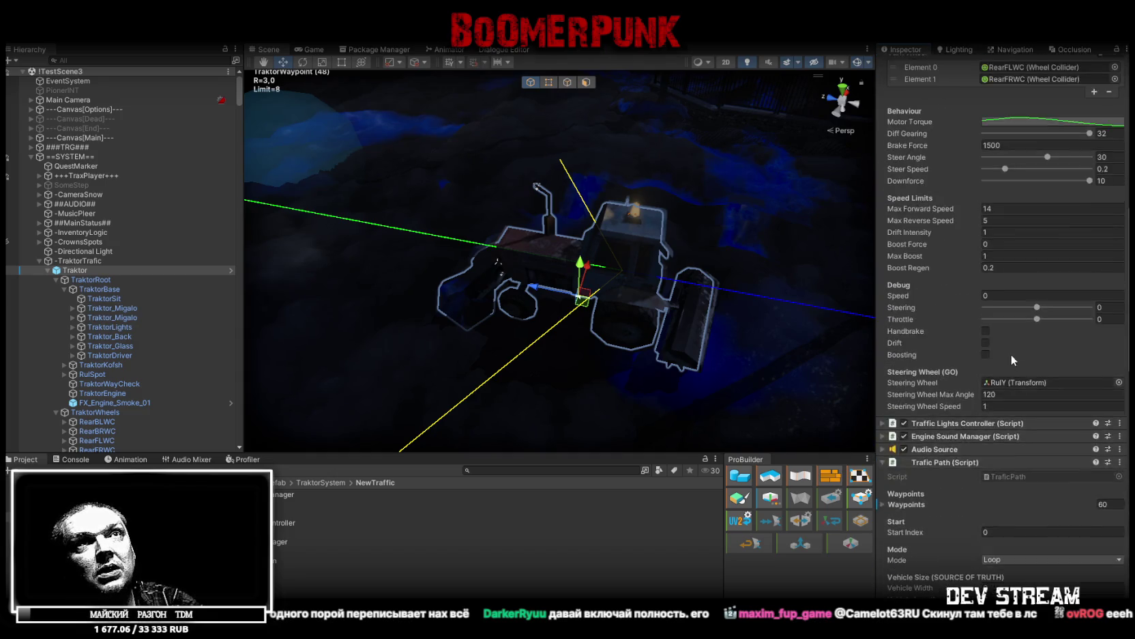
scroll(982, 272, "up", 1)
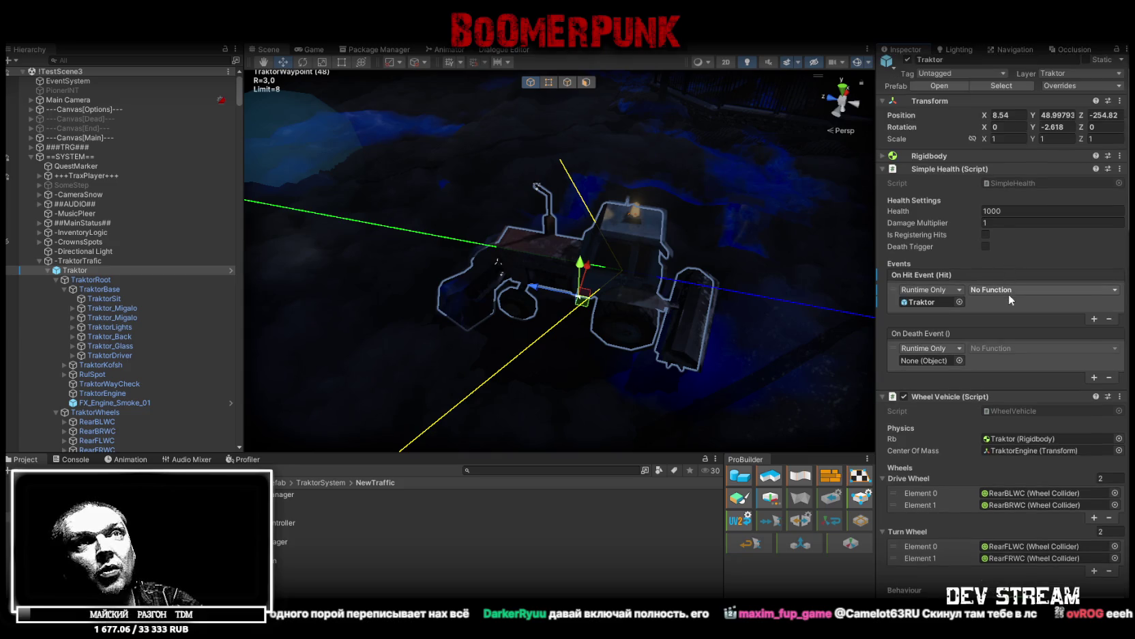
left_click(1009, 293)
mouse_move(1011, 453)
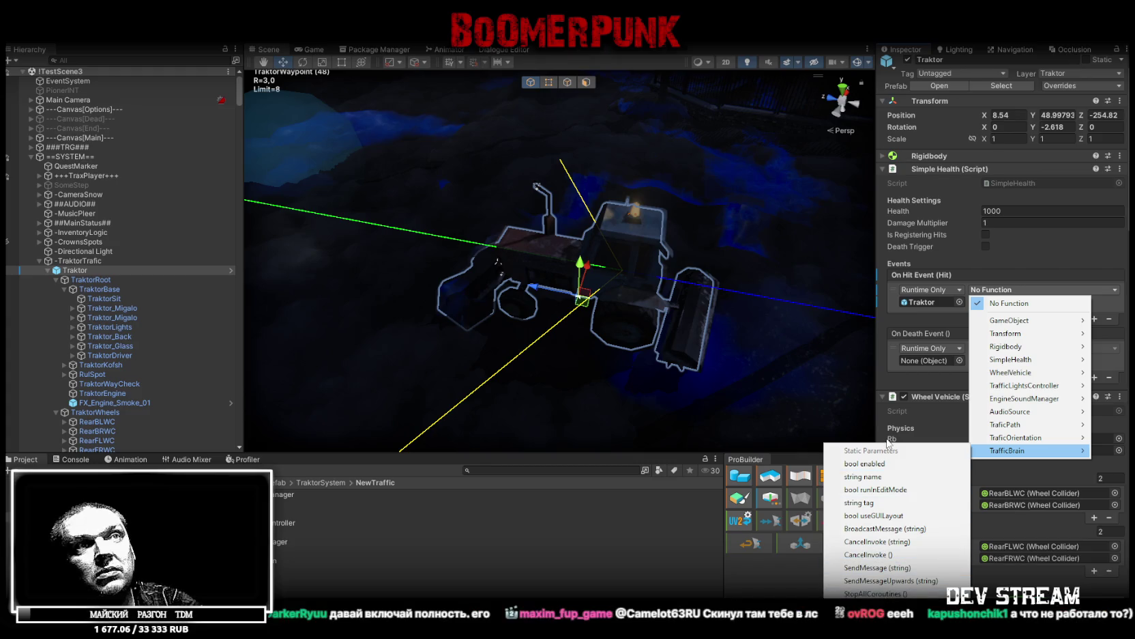
left_click(980, 284)
scroll(980, 283, "down", 1)
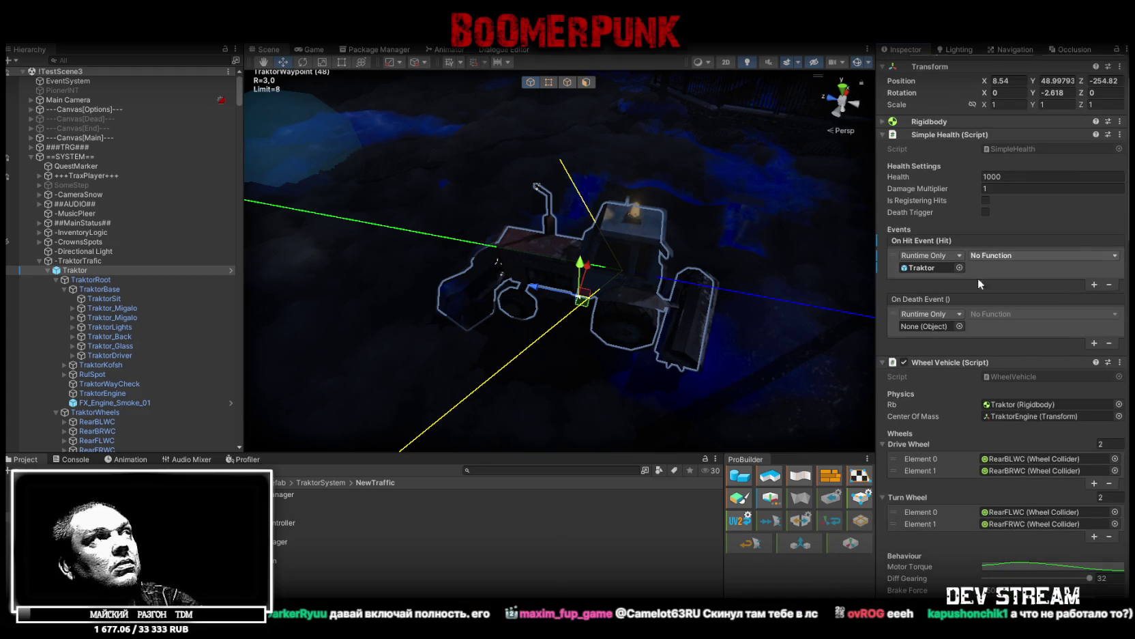
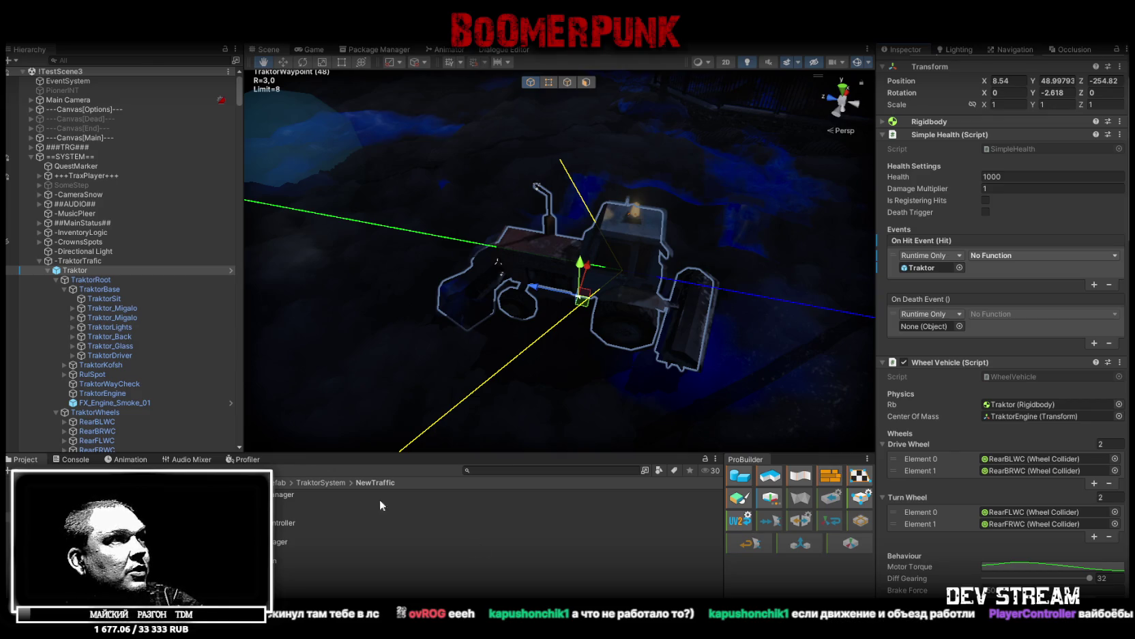
Select TrafficLightsController.cs, let Unity finish loading the script, then select the Traktor
left_click(236, 522)
right_click(236, 522)
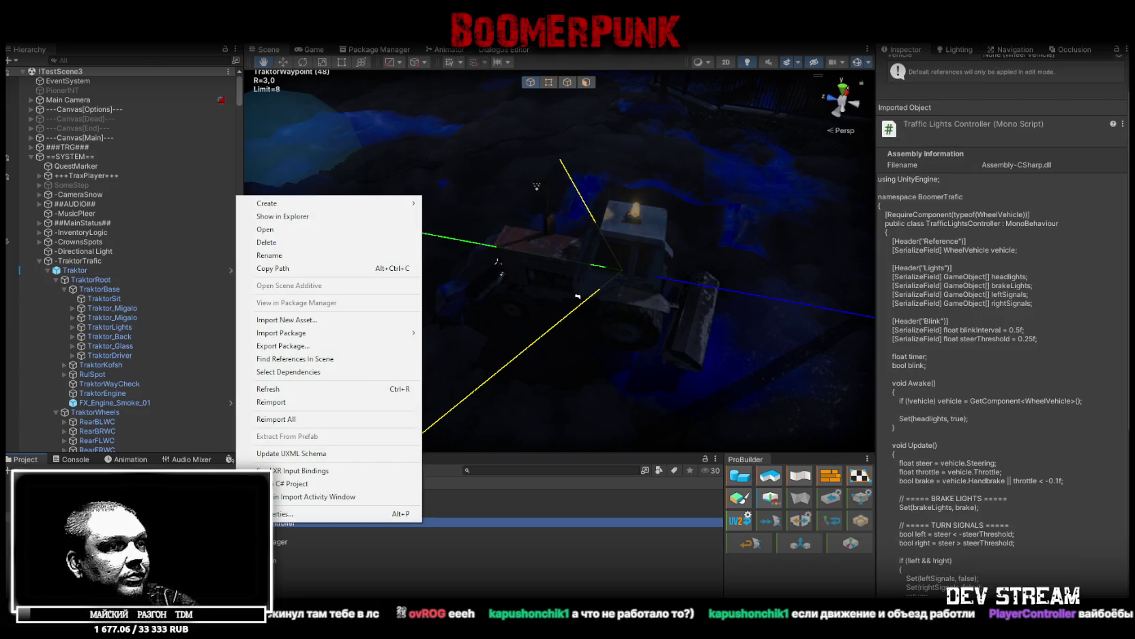
key("Escape")
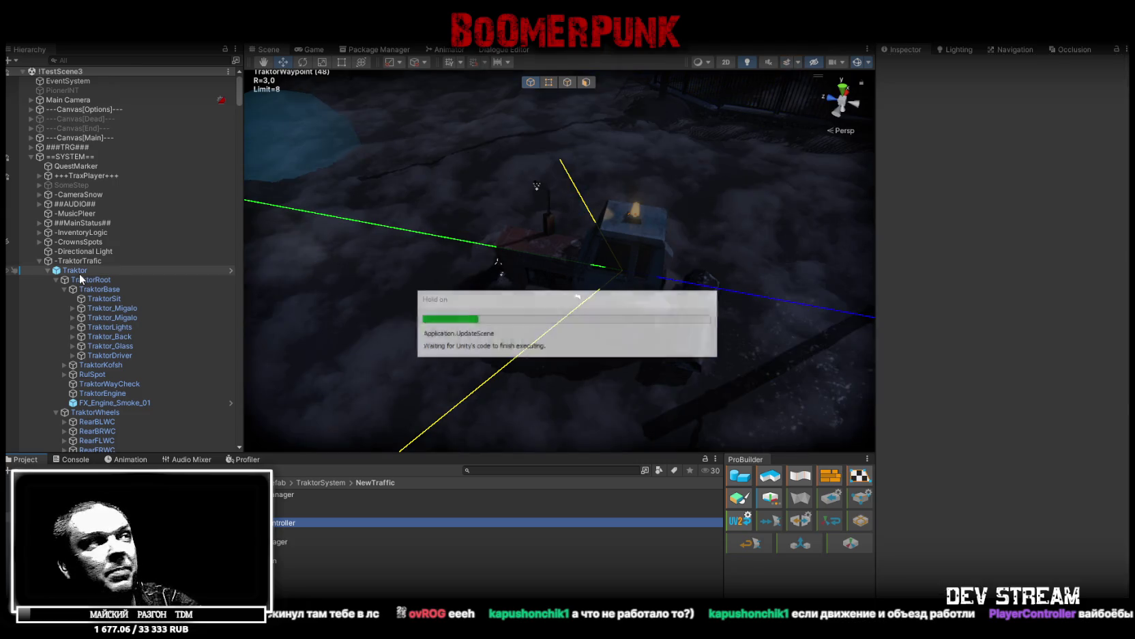
left_click(80, 272)
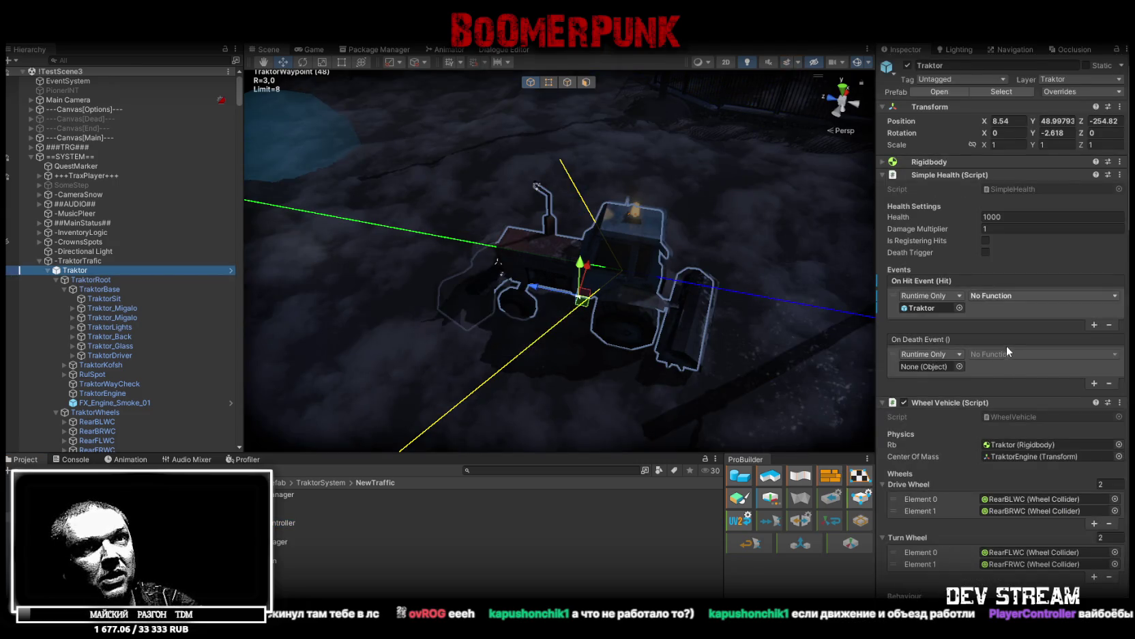
Review the Traktor's Trafic Orientation, Traffic Brain and 60-waypoint Loop Trafic Path, then enter Play mode
scroll(985, 342, "down", 15)
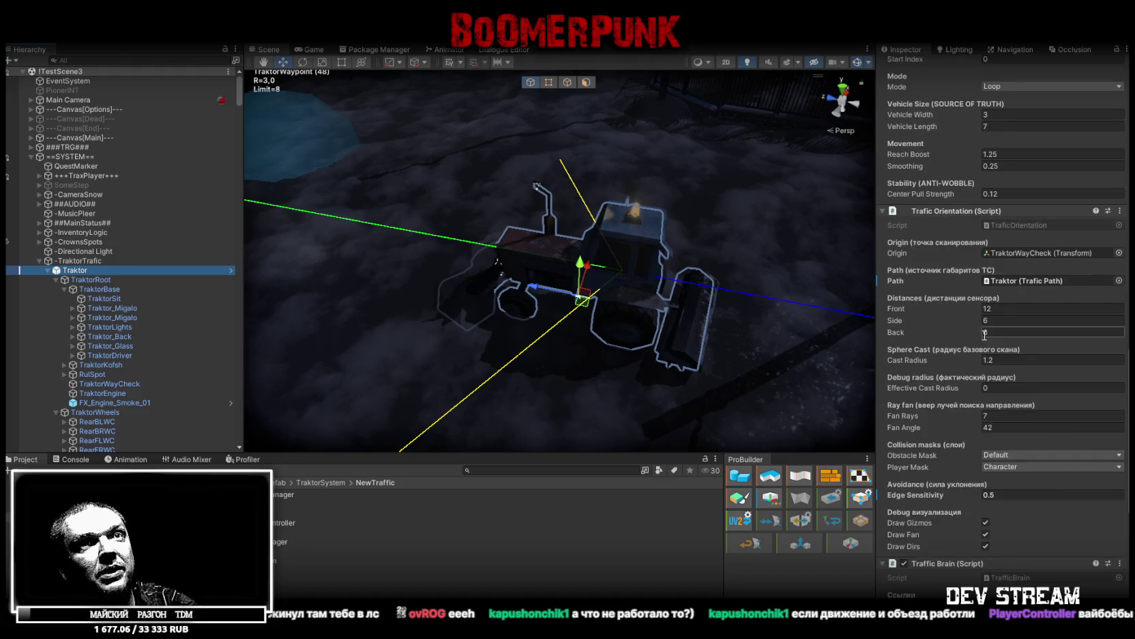
scroll(975, 329, "up", 3)
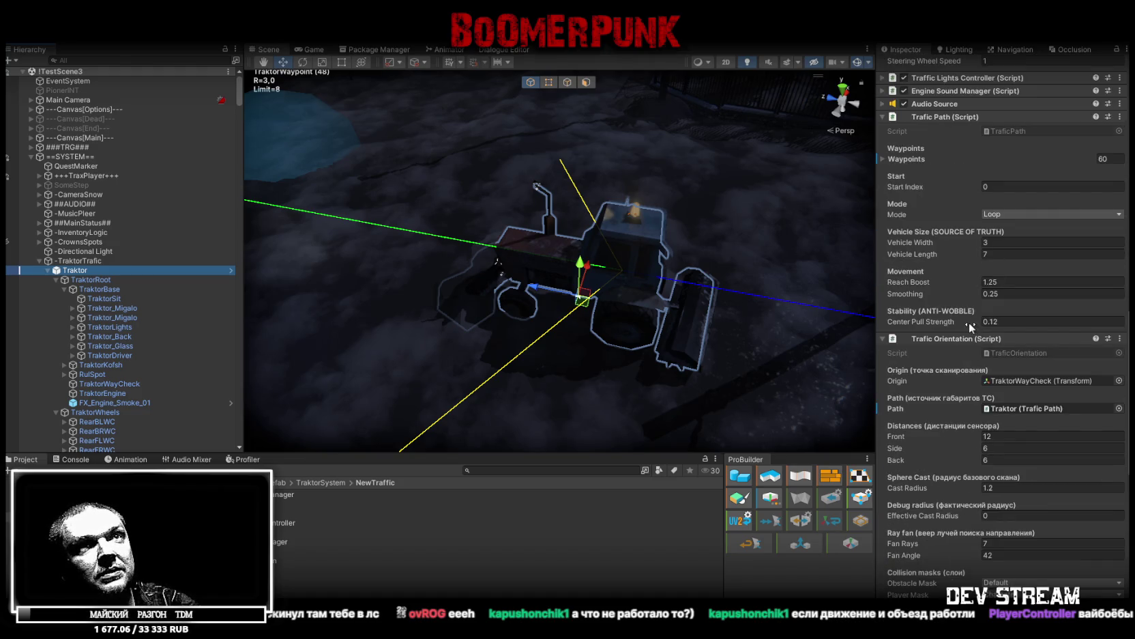
scroll(955, 323, "down", 7)
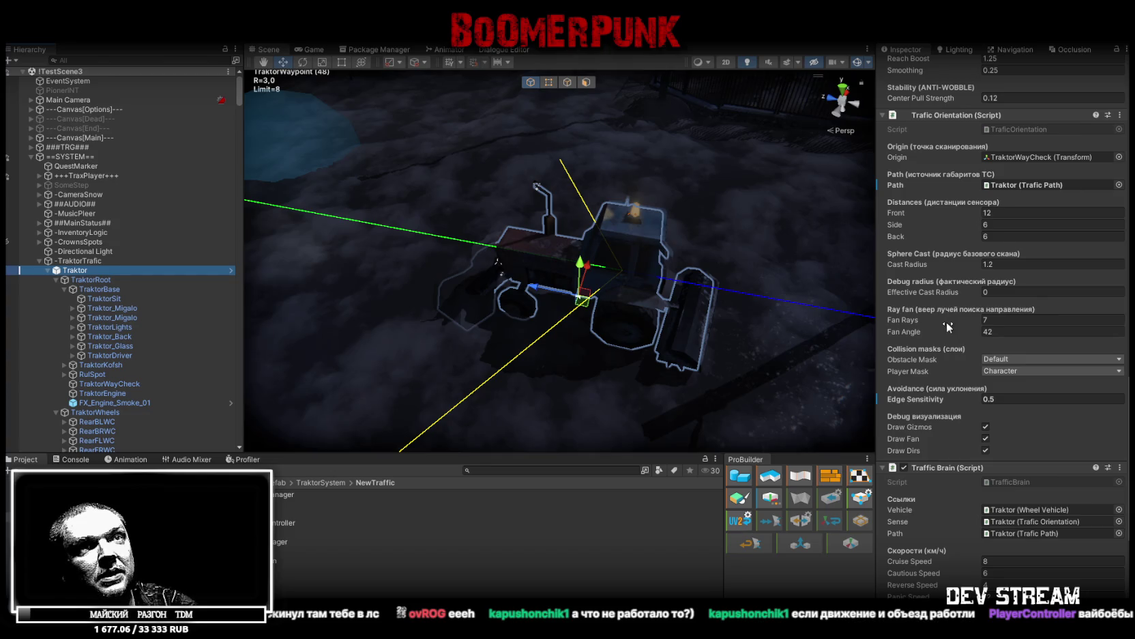
scroll(947, 326, "down", 8)
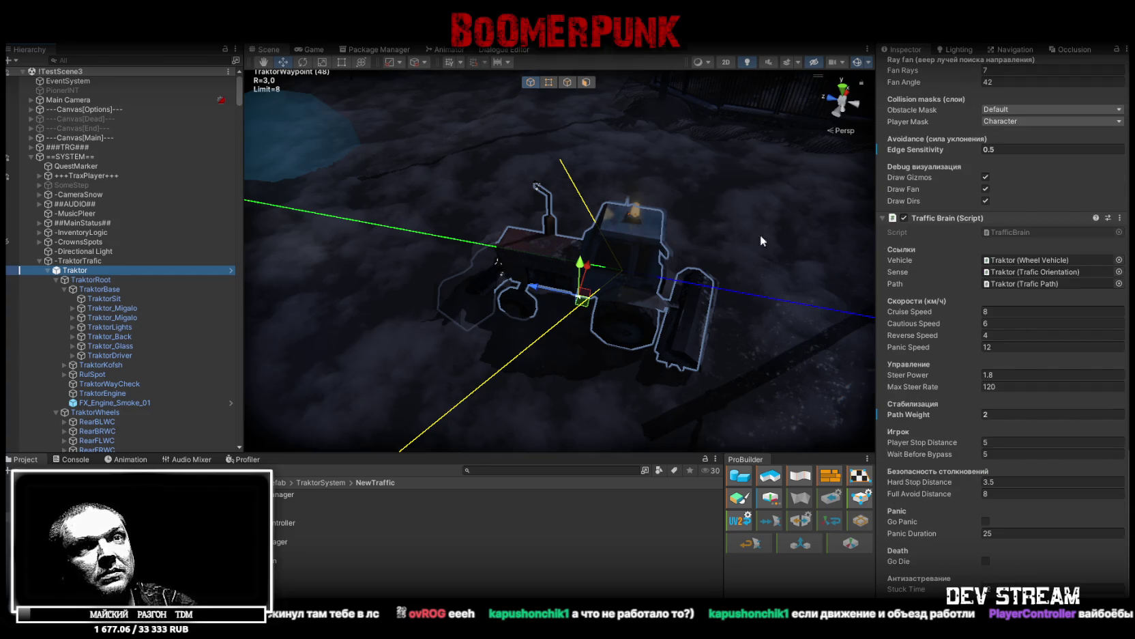
scroll(1033, 294, "up", 7)
scroll(1034, 294, "up", 7)
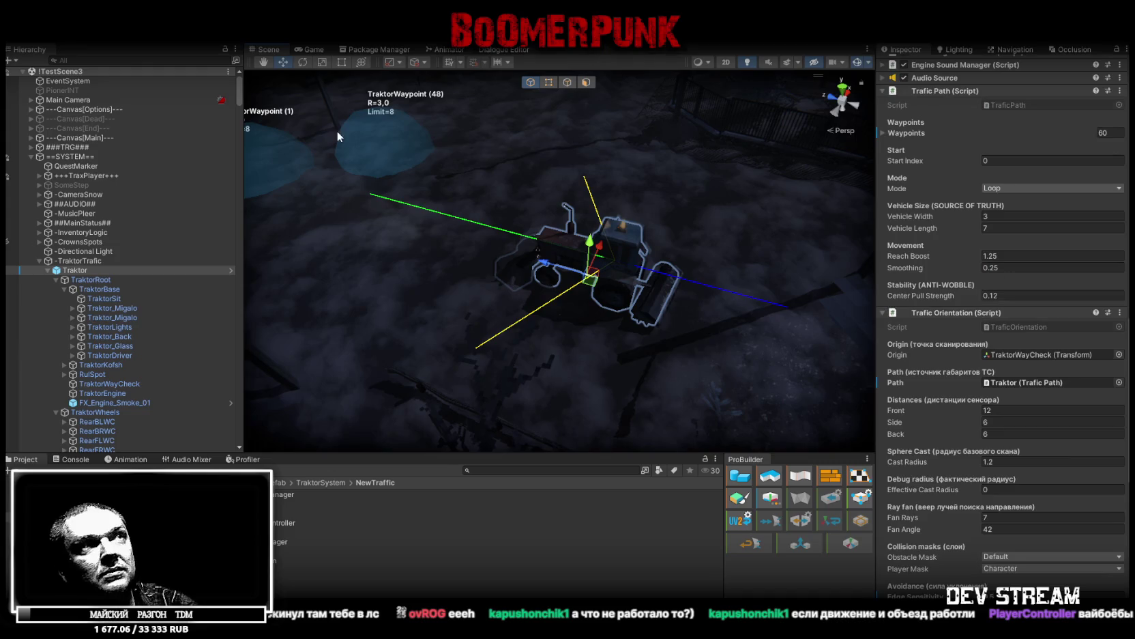
key("ctrl+p")
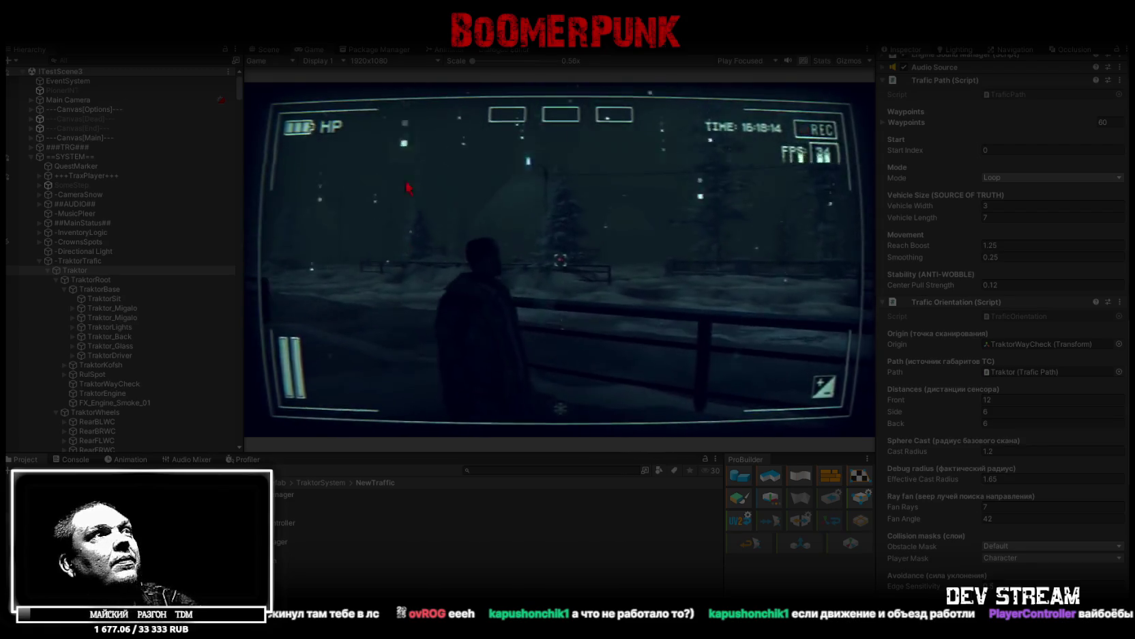
Walk the player along the fence in-game, then watch the tractor's sensor rays from the Scene view
left_click(409, 190)
key("w")
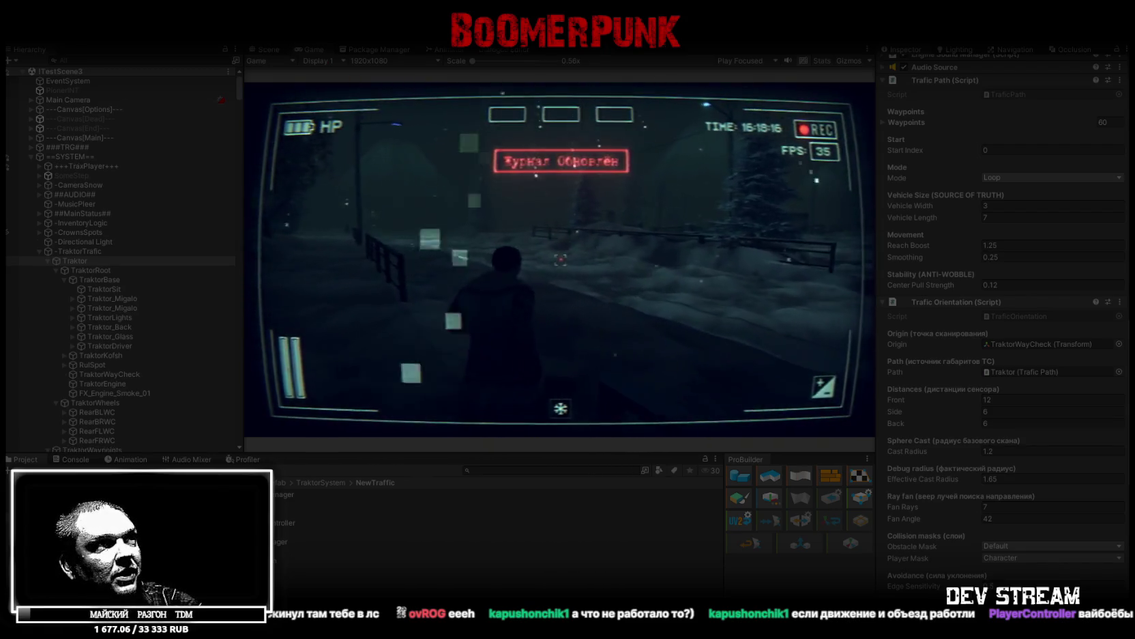
key("Escape")
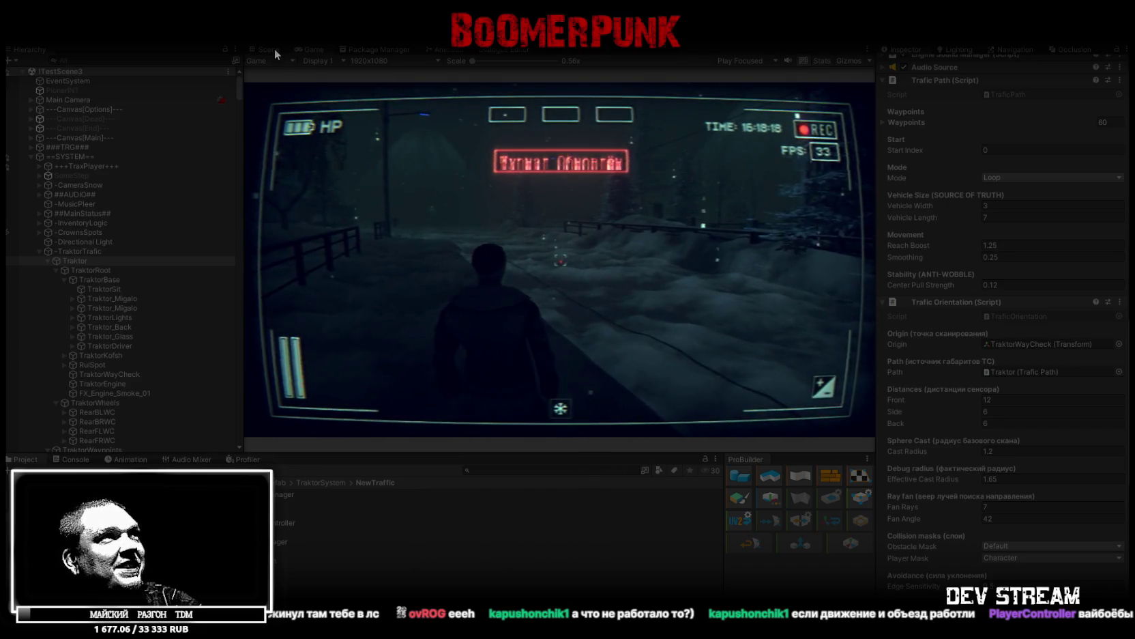
left_click(274, 49)
mouse_move(526, 219)
left_mouse_down()
mouse_move(365, 196)
mouse_move(353, 245)
mouse_move(378, 250)
mouse_move(565, 152)
mouse_move(626, 167)
mouse_move(606, 171)
mouse_move(615, 190)
mouse_move(425, 170)
mouse_move(431, 160)
mouse_move(664, 152)
mouse_move(728, 164)
left_mouse_up()
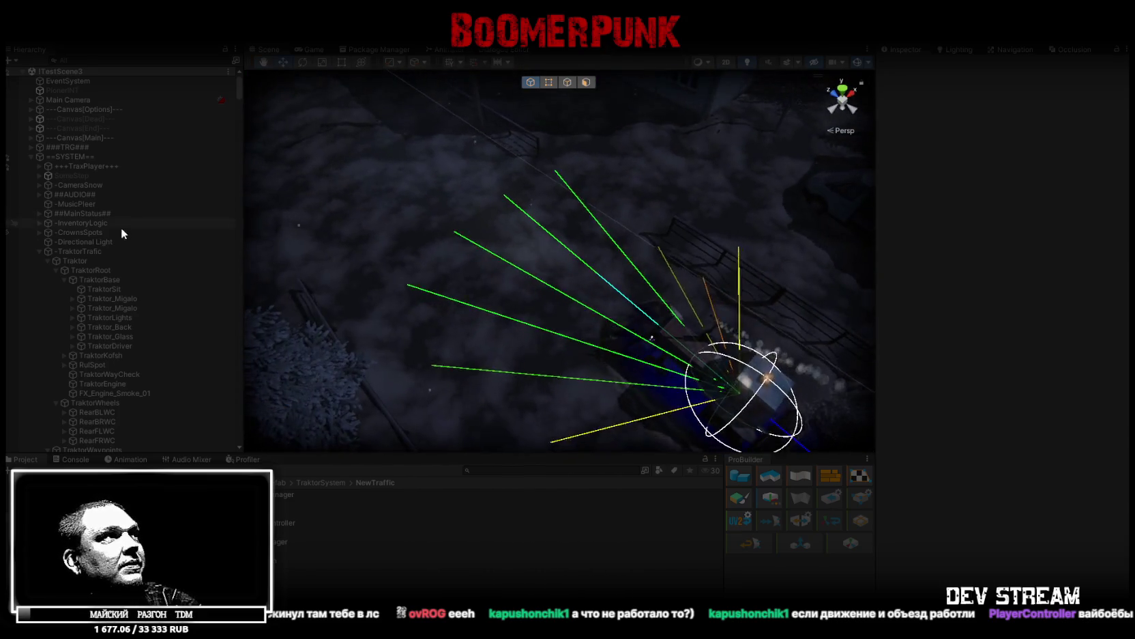
Frame the Traktor, browse TrafficBrain functions for On Hit Event without assigning one, and disable scene effects
double_click(92, 260)
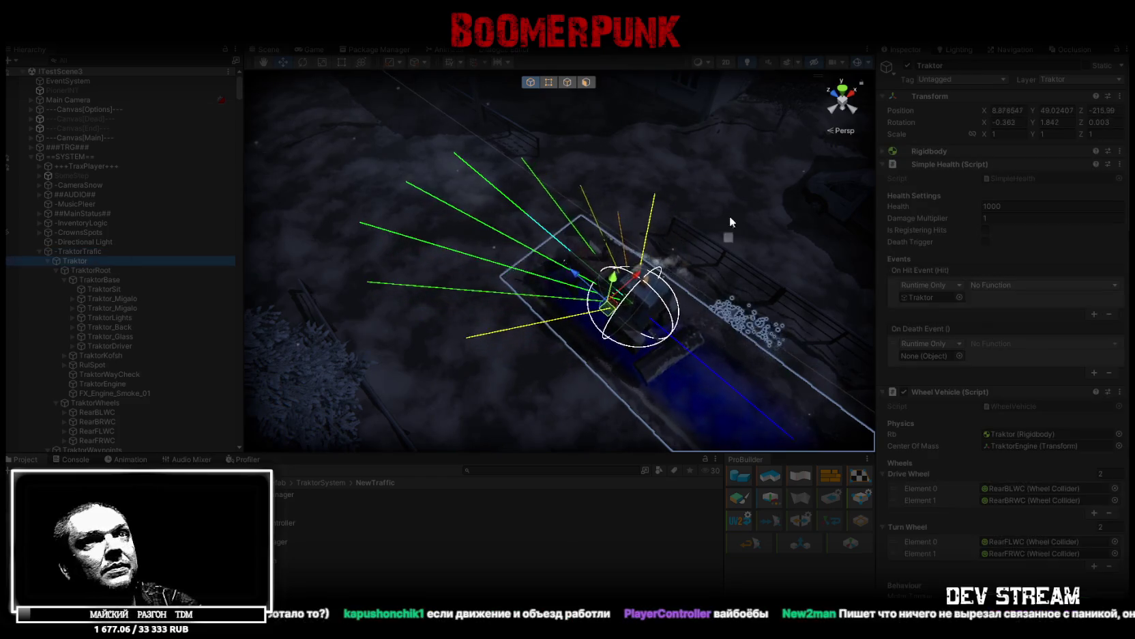
left_click(996, 283)
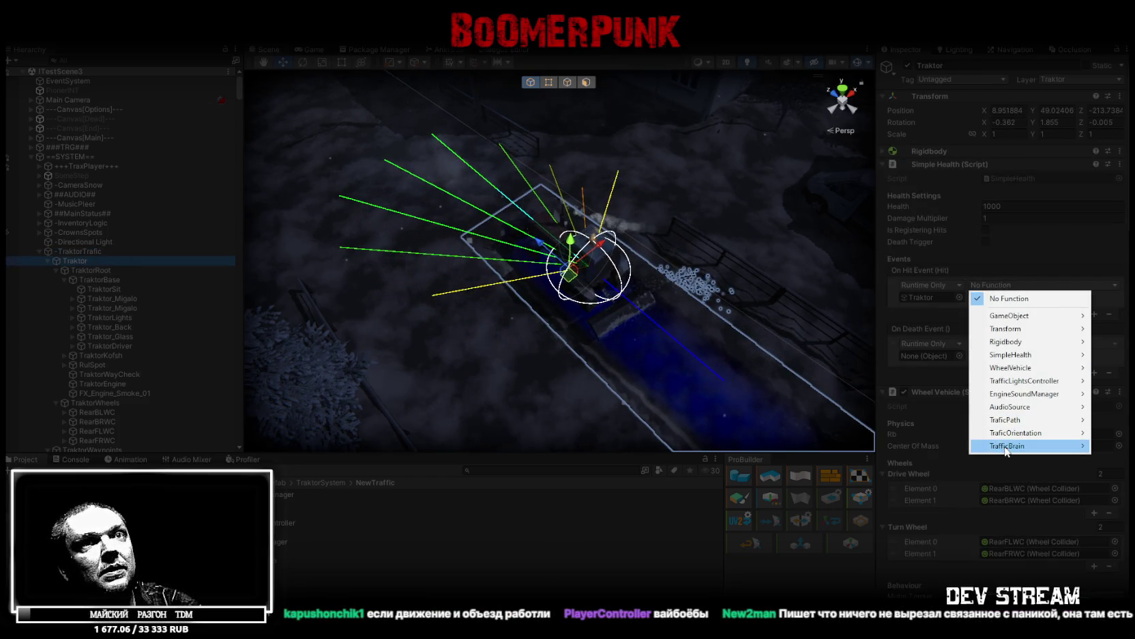
mouse_move(1001, 452)
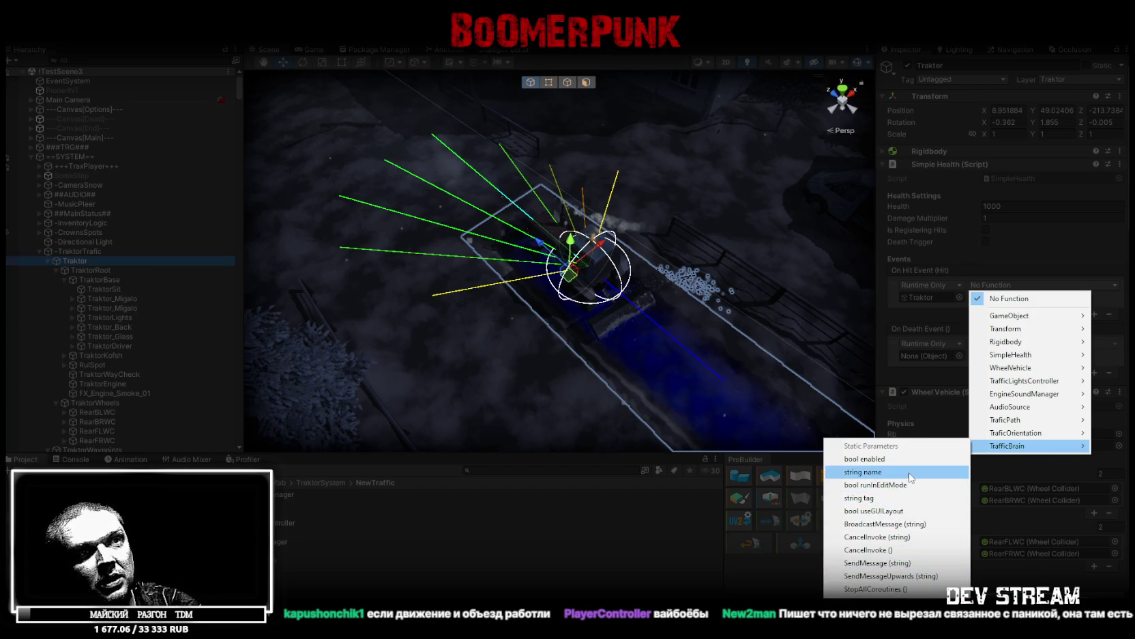
mouse_move(614, 218)
left_mouse_down()
mouse_move(598, 200)
mouse_move(623, 253)
mouse_move(583, 245)
mouse_move(565, 223)
mouse_move(570, 296)
left_mouse_up()
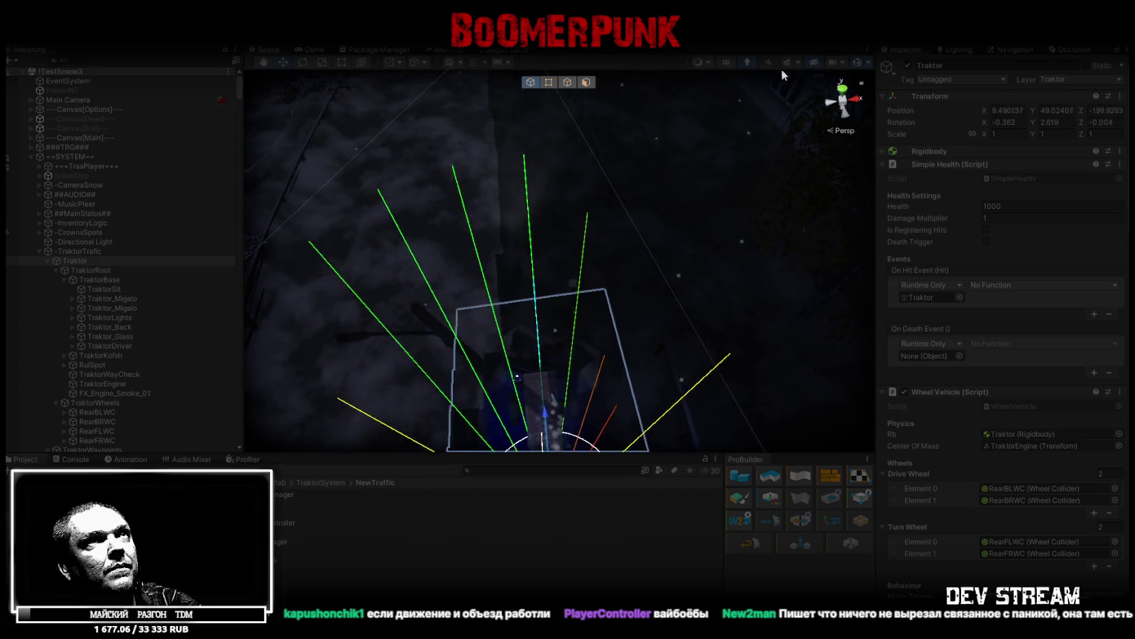
left_click(784, 59)
Orbit the Scene camera to follow the tractor near TraktorWaypoint (2), then switch to Visual Studio
mouse_move(663, 199)
left_mouse_down()
mouse_move(651, 185)
mouse_move(791, 269)
mouse_move(724, 271)
left_mouse_up()
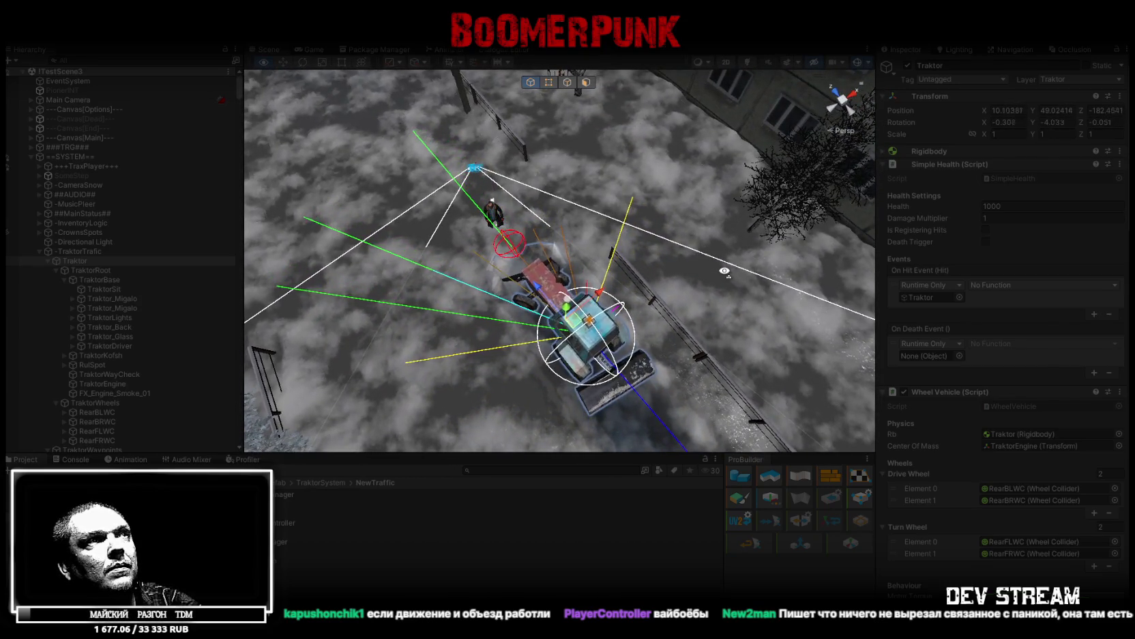
mouse_move(724, 271)
left_mouse_down()
mouse_move(449, 268)
mouse_move(588, 259)
mouse_move(657, 225)
mouse_move(796, 253)
mouse_move(808, 233)
mouse_move(881, 254)
mouse_move(709, 270)
mouse_move(628, 243)
mouse_move(649, 223)
mouse_move(477, 200)
mouse_move(815, 185)
left_mouse_up()
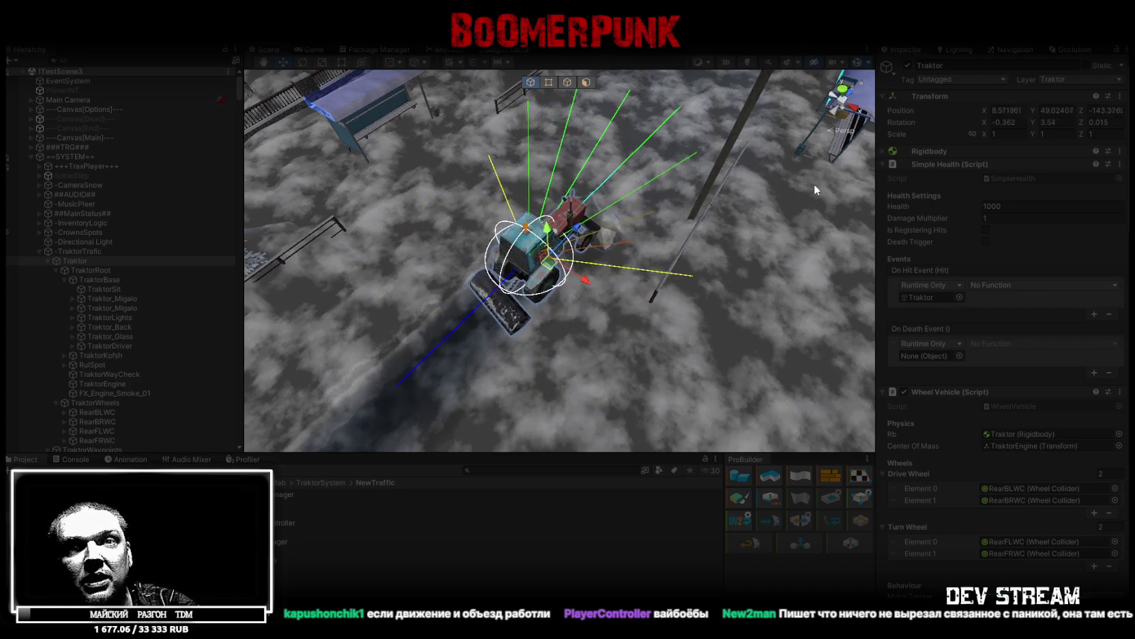
mouse_move(729, 168)
left_mouse_down()
mouse_move(691, 194)
mouse_move(873, 246)
mouse_move(580, 264)
mouse_move(618, 256)
mouse_move(673, 278)
left_mouse_up()
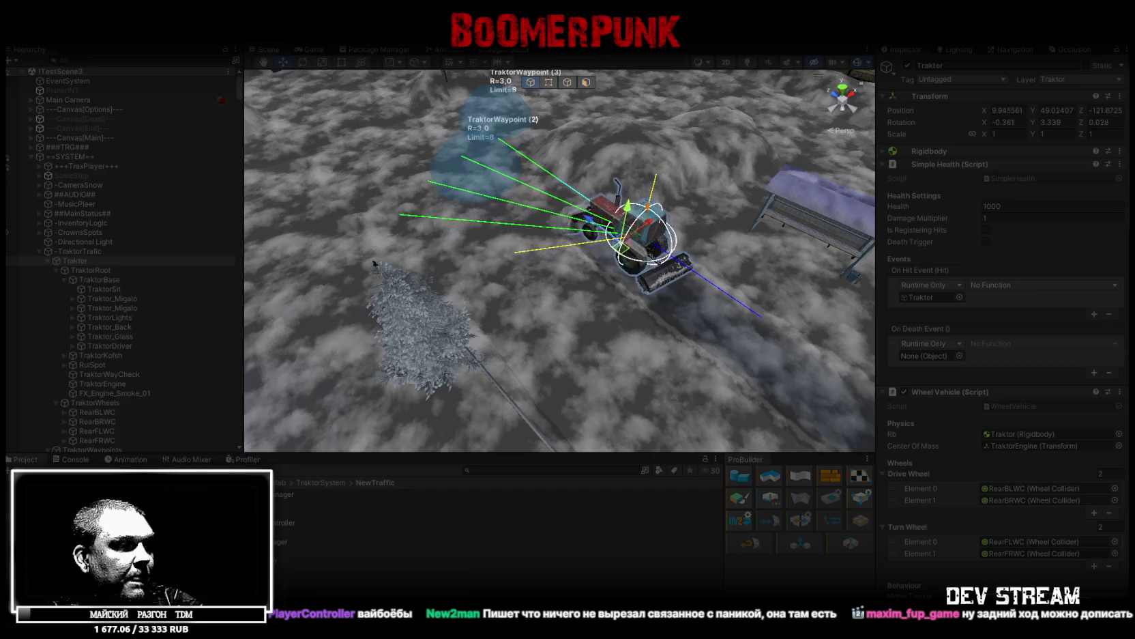
key("alt+Tab")
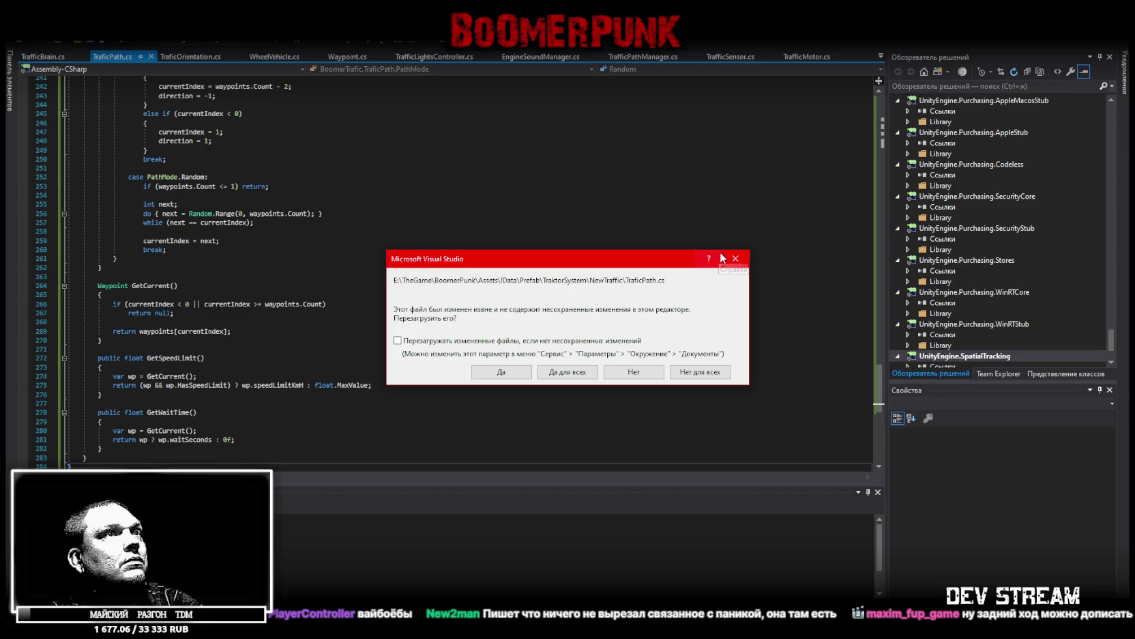
Dismiss both file-changed prompts and close the TraficPath.cs, TrafficBrain.cs and TraficOrientation.cs tabs
left_click(749, 260)
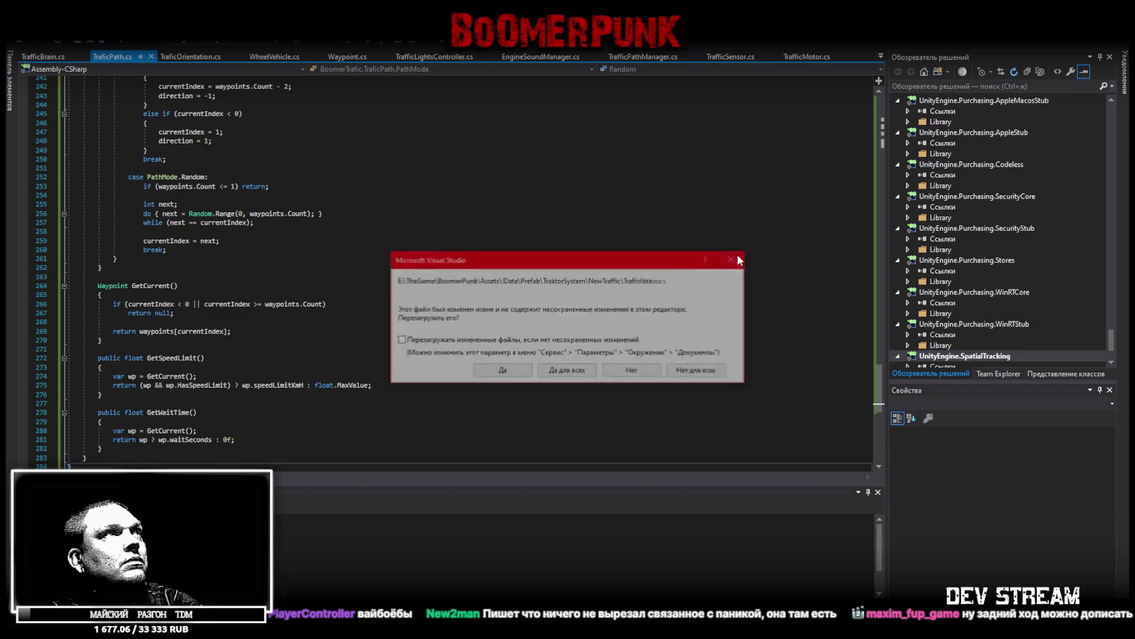
left_click(735, 258)
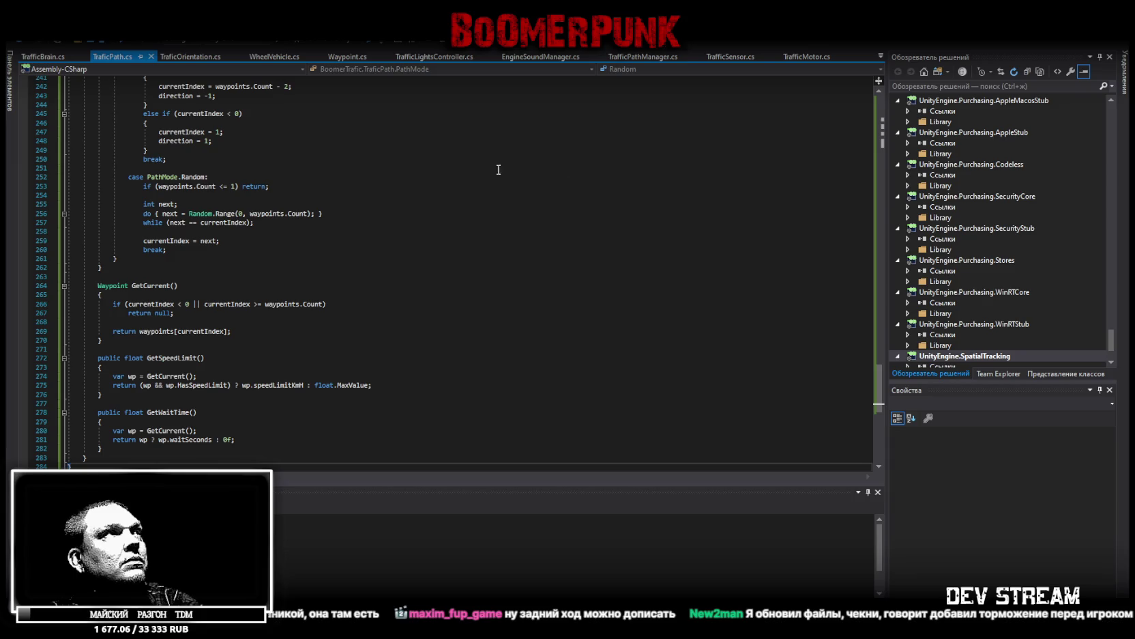
left_click(151, 57)
left_click(83, 57)
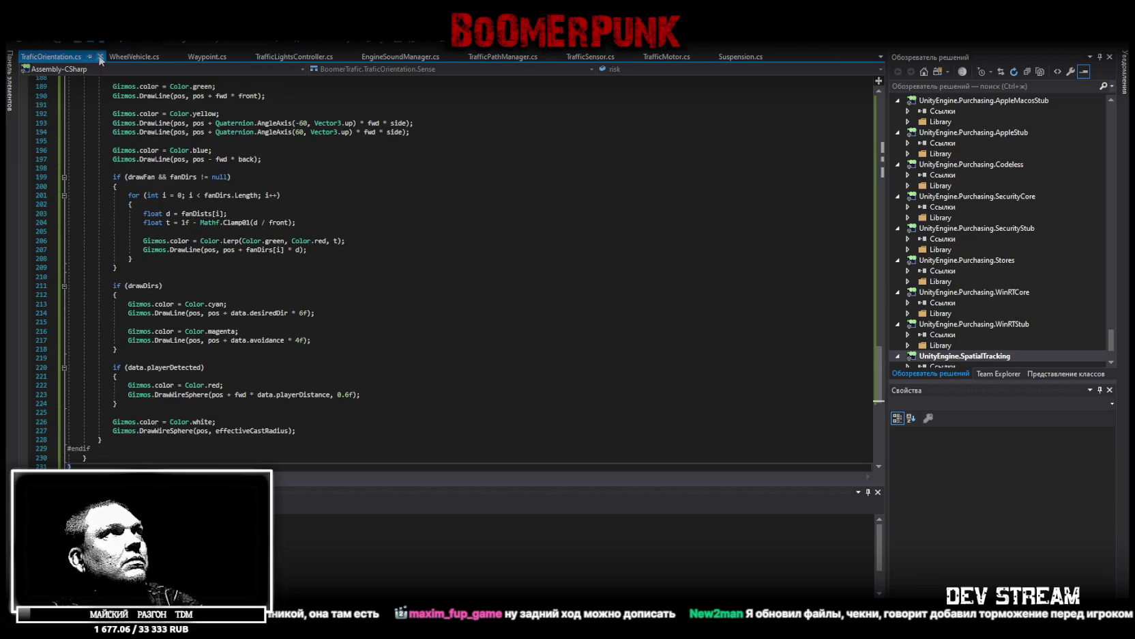
left_click(99, 56)
key("alt+Tab")
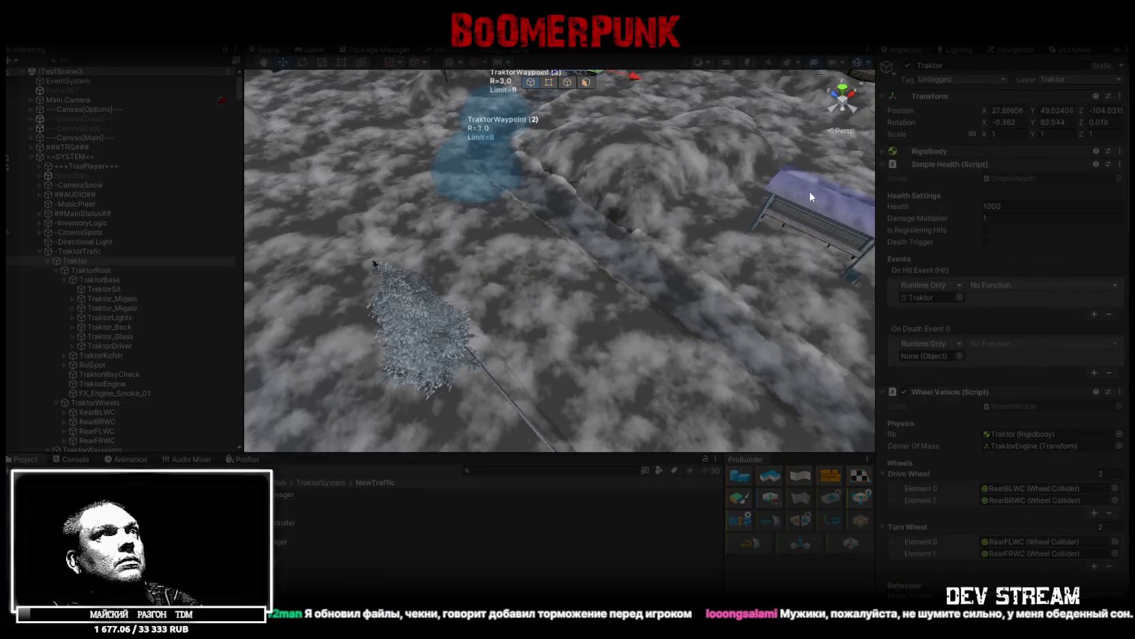
Frame the Traktor and open its TrafficBrain script from the Inspector in Visual Studio
key("f")
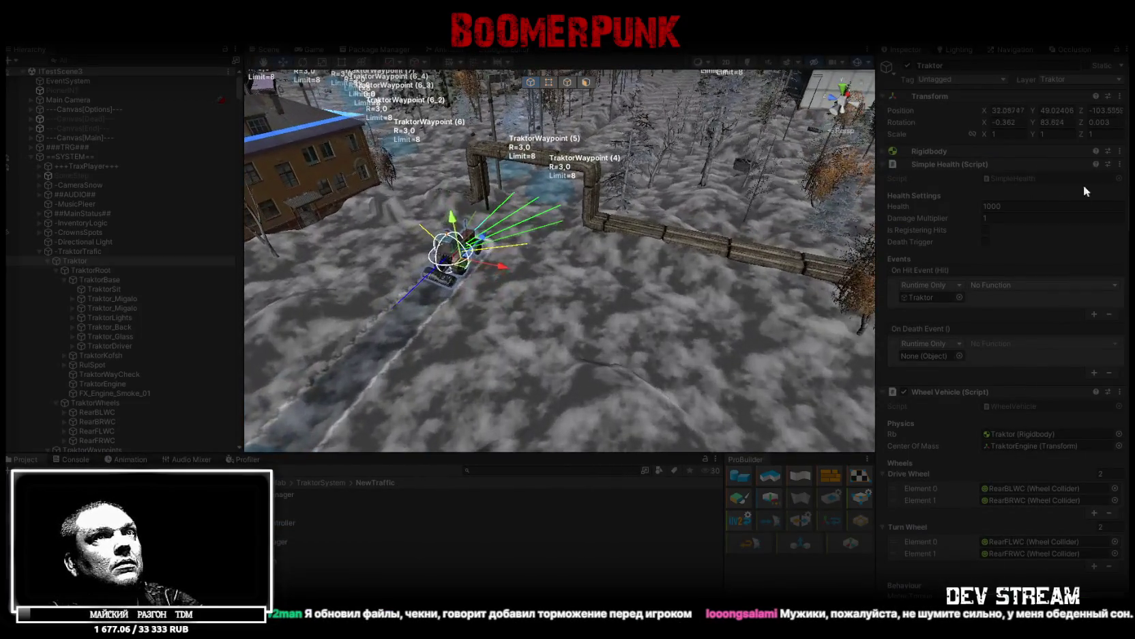
scroll(977, 334, "down", 15)
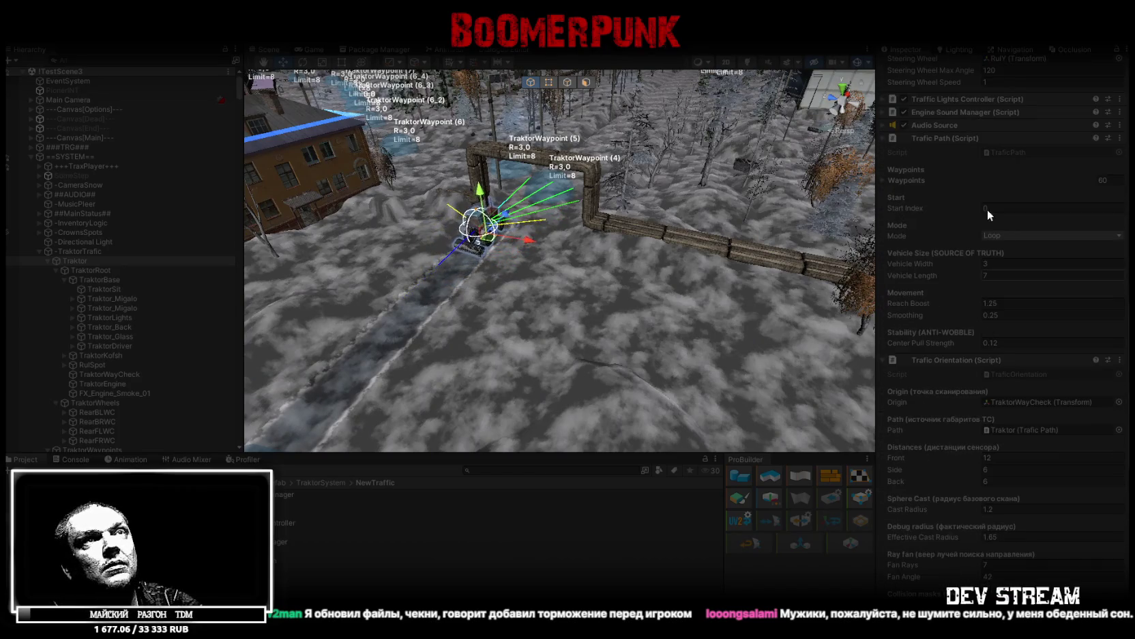
scroll(1017, 367, "down", 10)
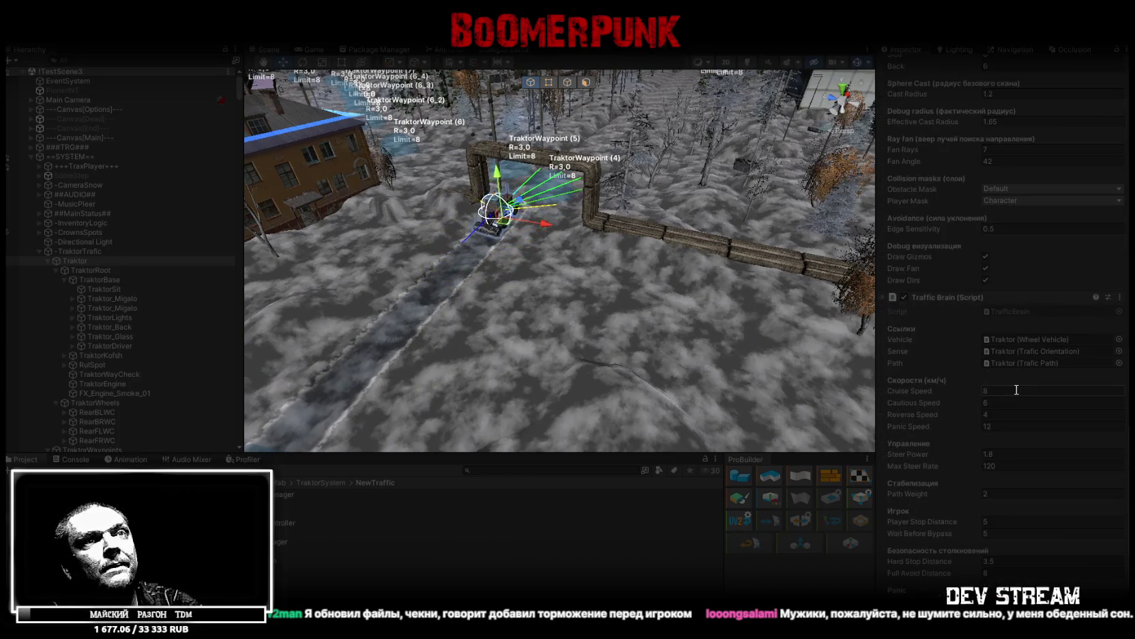
double_click(1001, 313)
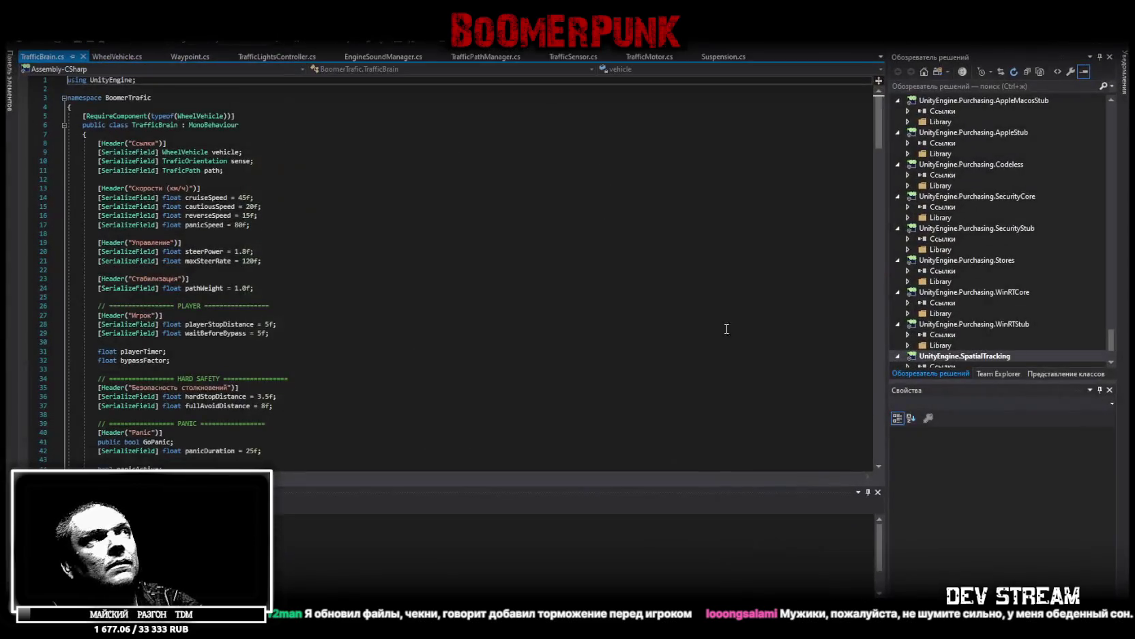
Search TrafficBrain.cs for 'panic' and read through the panic logic, then return to Unity
left_click(673, 255)
key("ctrl+f")
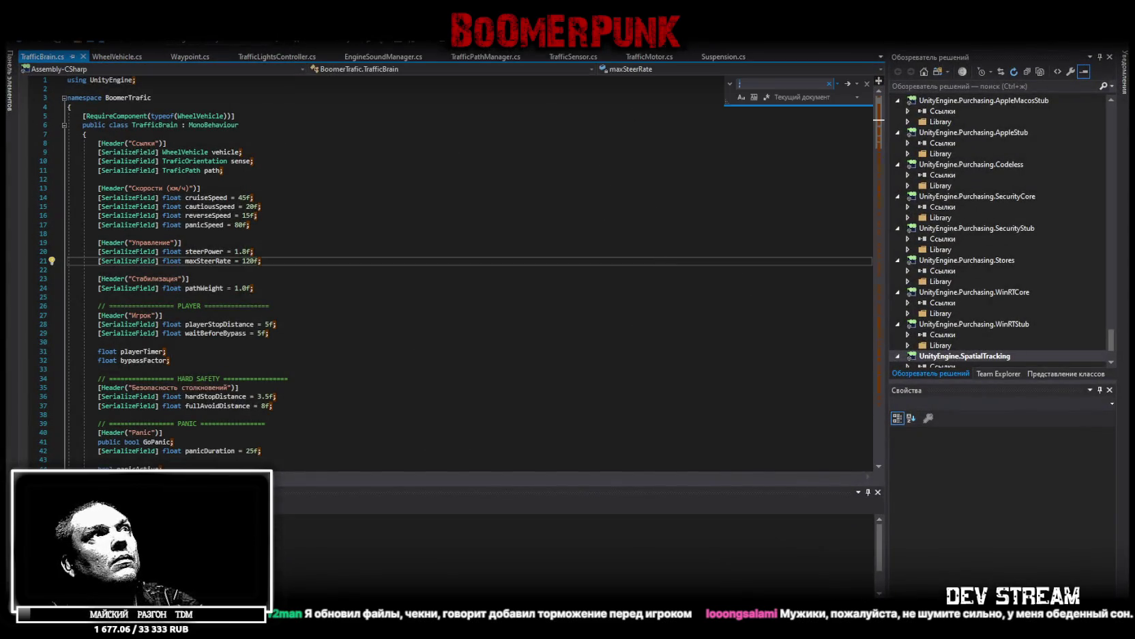
type("panic")
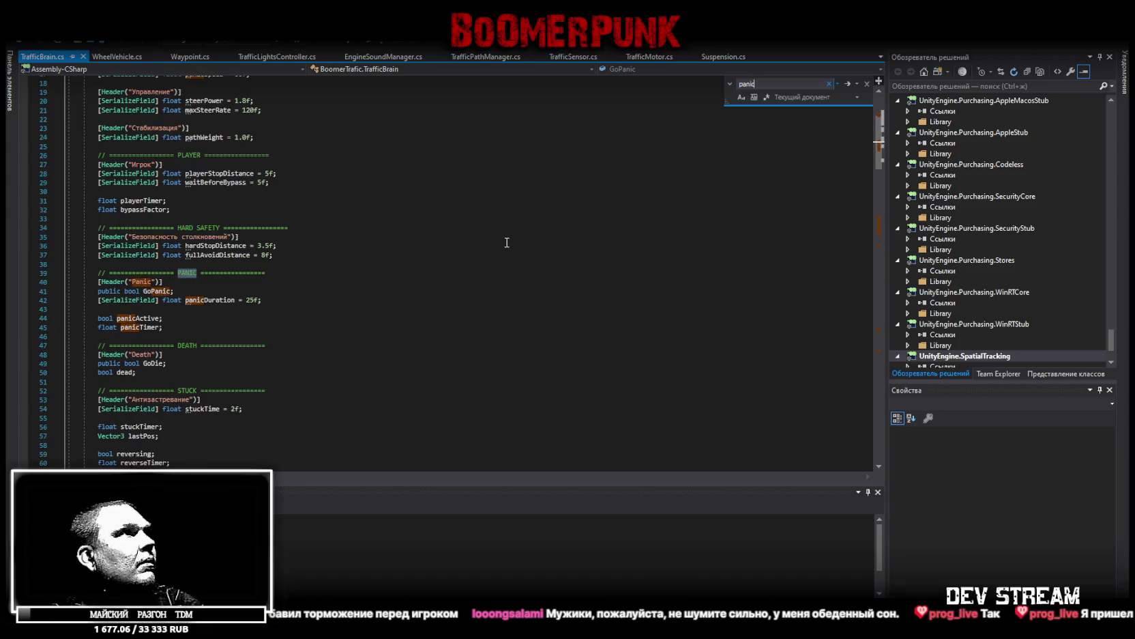
scroll(386, 263, "down", 12)
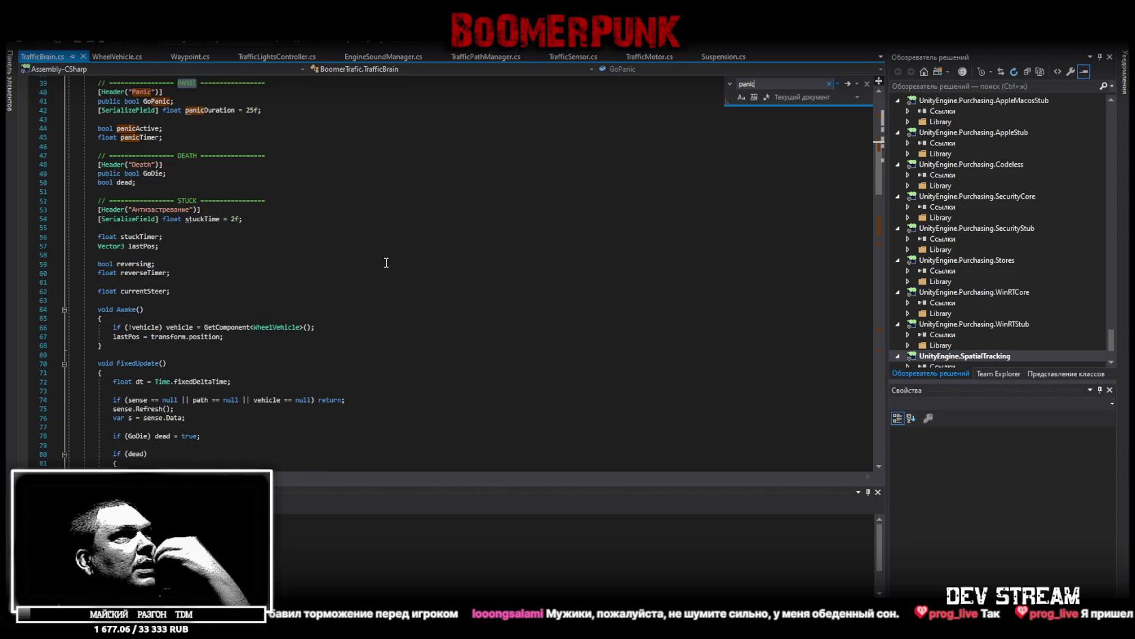
left_click_drag(882, 193, 885, 236)
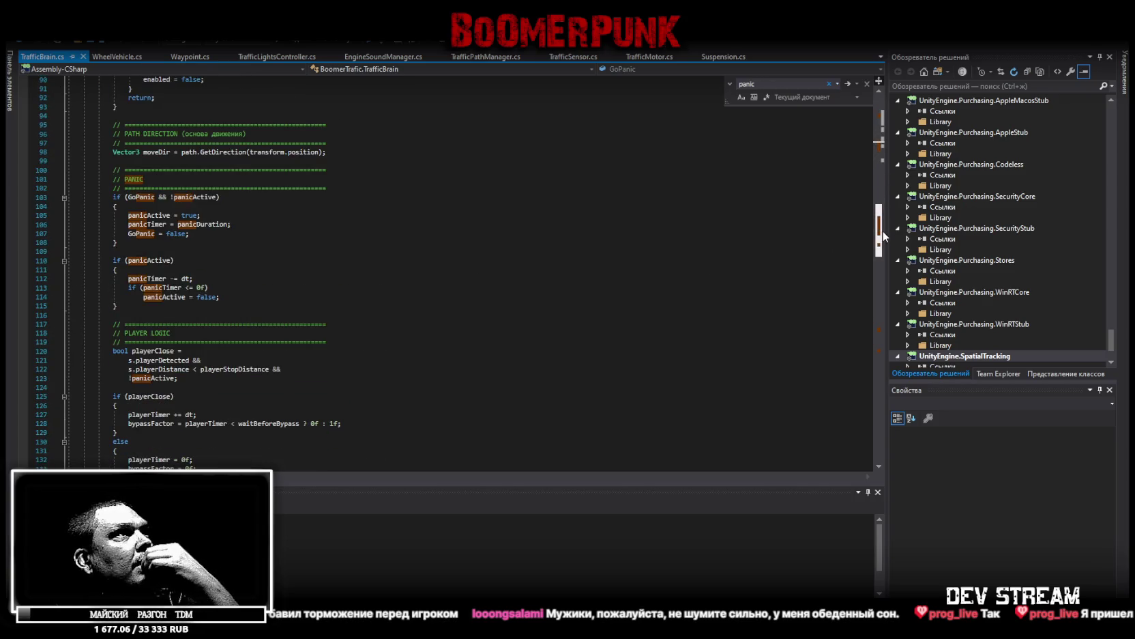
mouse_move(885, 236)
left_mouse_down()
mouse_move(885, 187)
mouse_move(882, 377)
mouse_move(879, 102)
left_mouse_up()
scroll(878, 347, "down", 1)
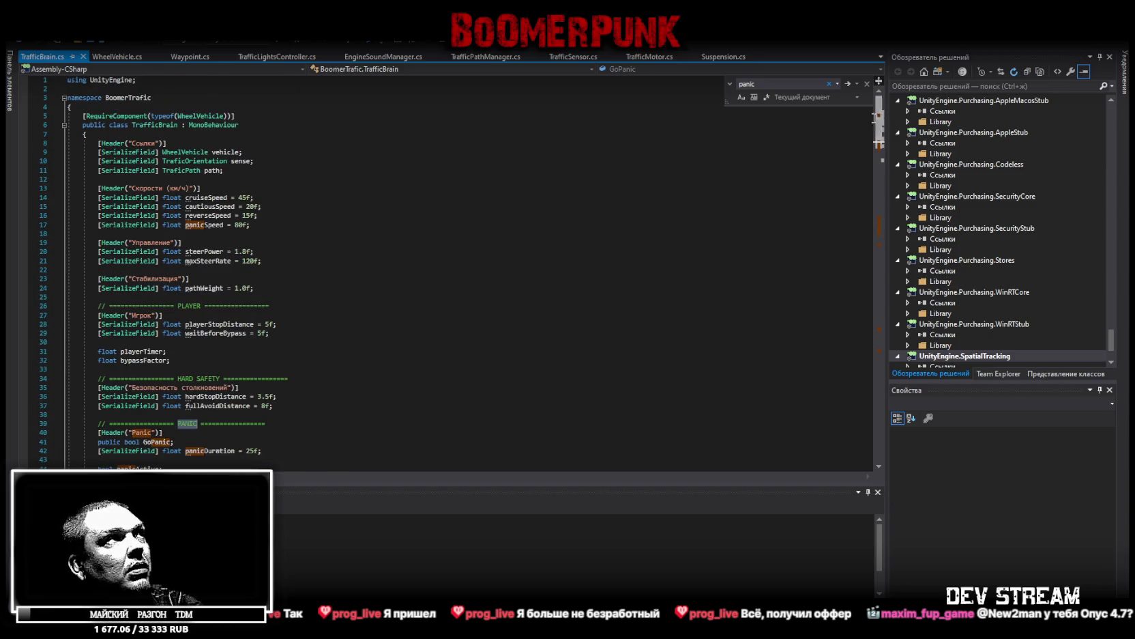
key("alt+Tab")
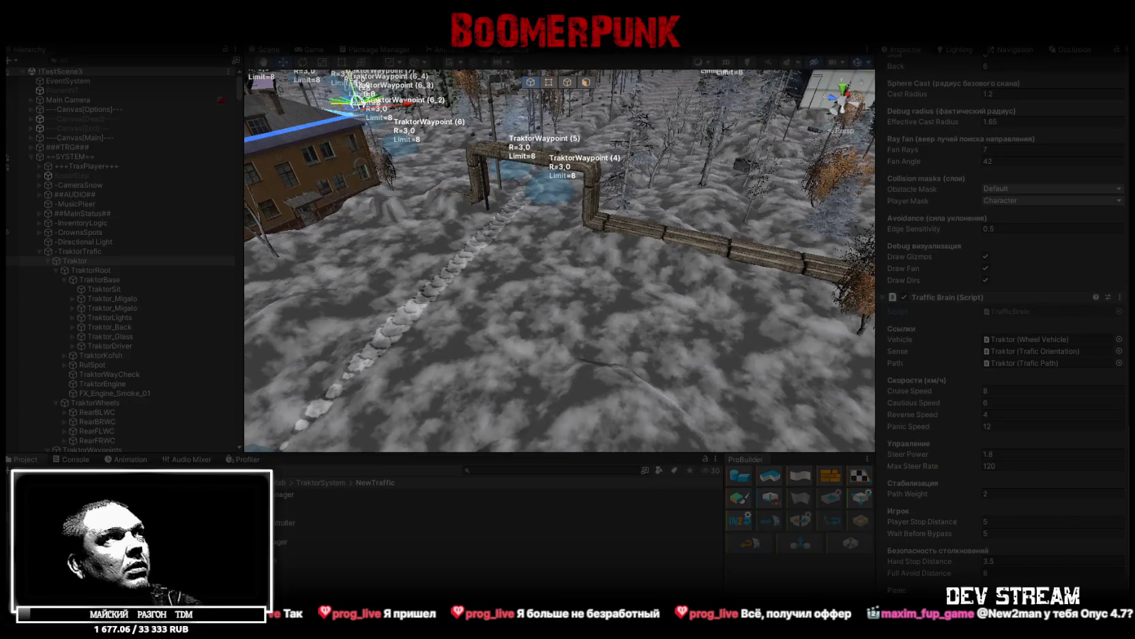
Orbit to a wider, flatter view and watch the tractor drive into the town area
mouse_move(516, 314)
left_mouse_down()
mouse_move(398, 189)
mouse_move(449, 359)
left_mouse_up()
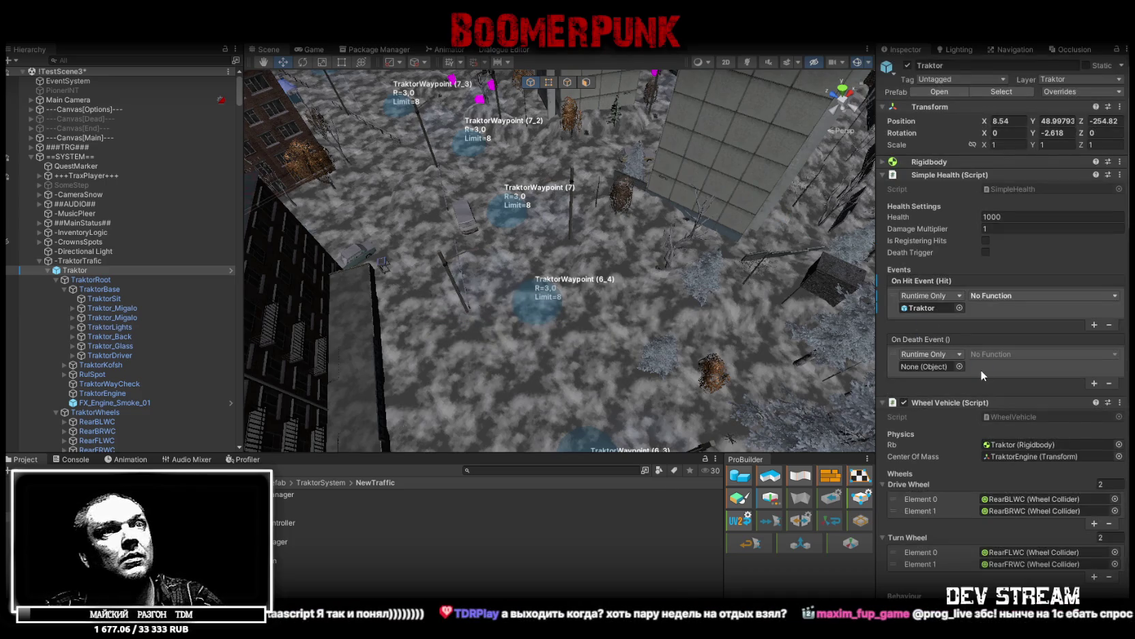
scroll(954, 404, "down", 15)
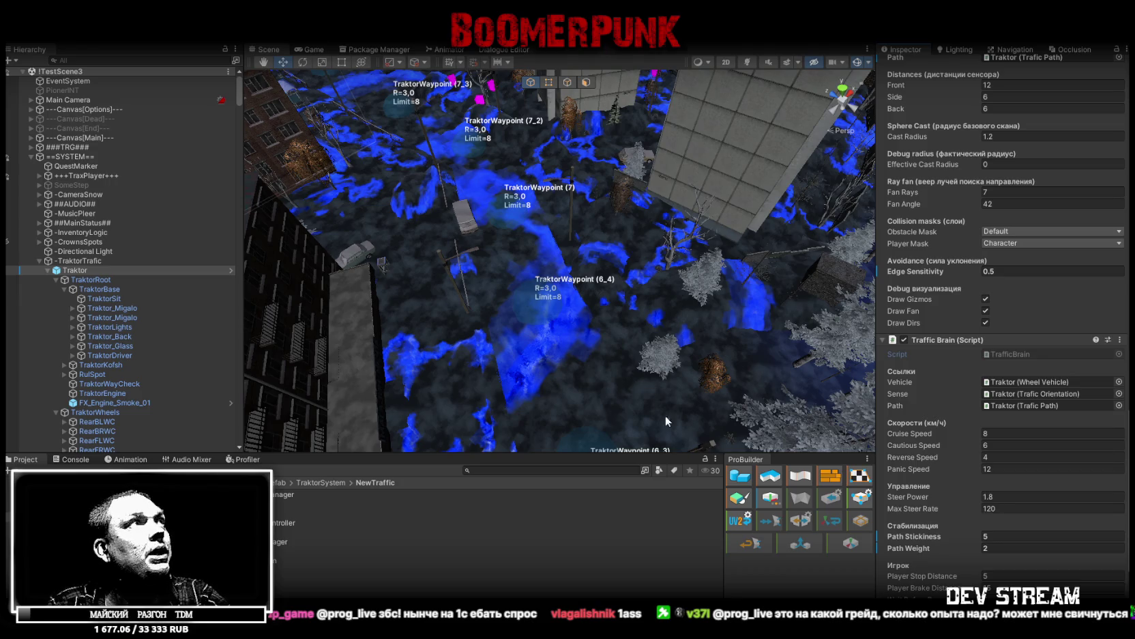
Frame the Traktor, confirm Player Stop Distance 5 in Traffic Brain, and tilt the view around it
left_click_drag(627, 207, 627, 194)
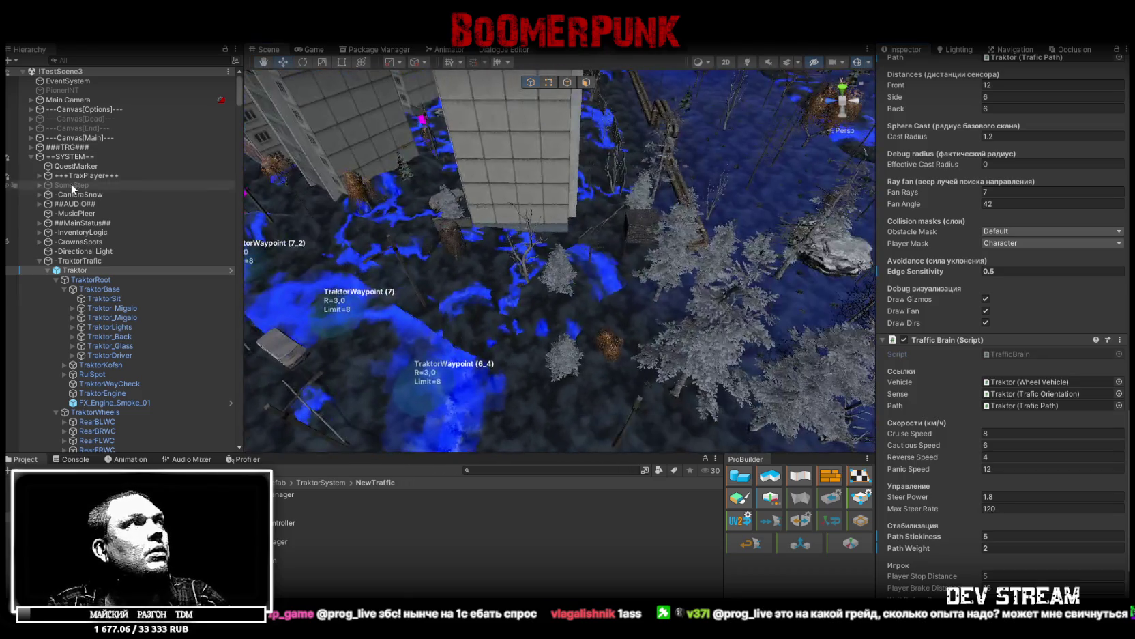
double_click(73, 270)
scroll(1025, 449, "down", 5)
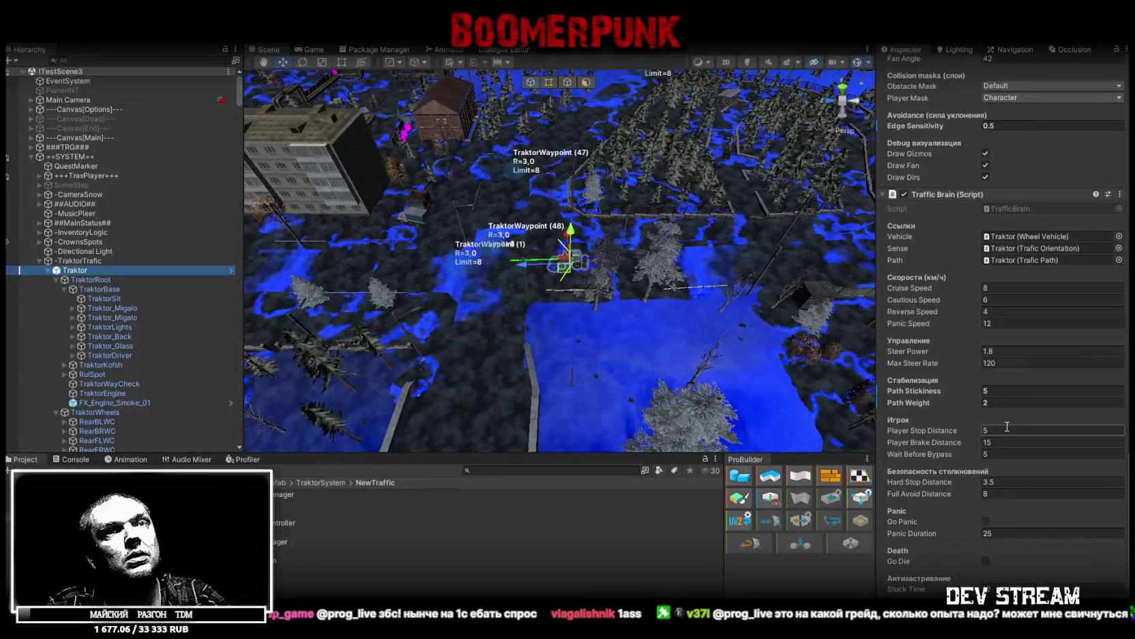
key("Return")
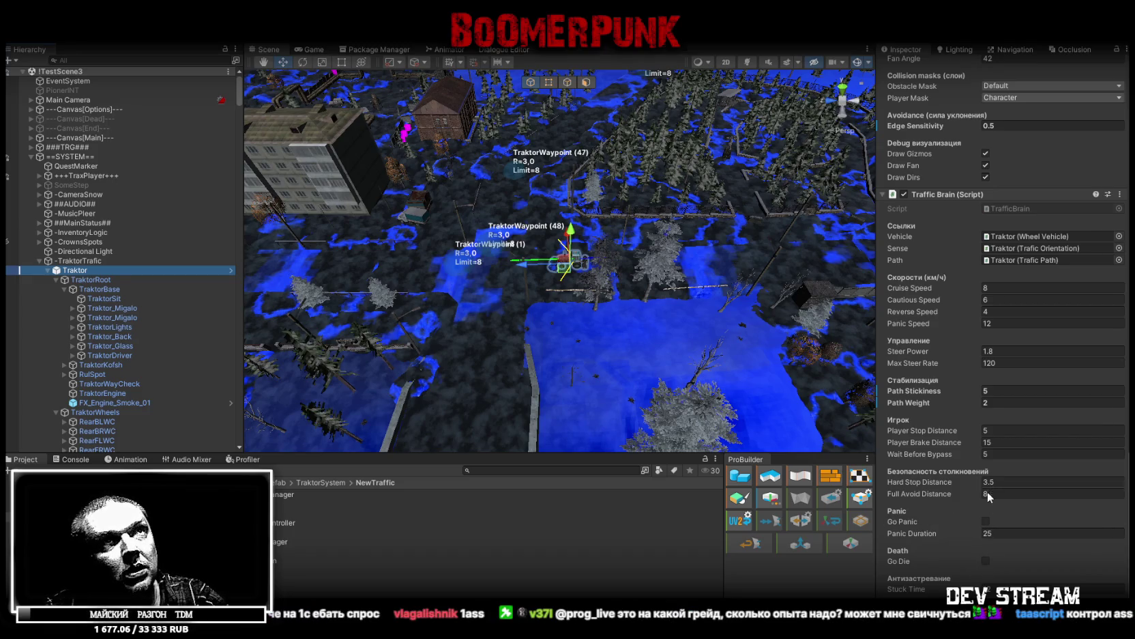
scroll(982, 247, "down", 15)
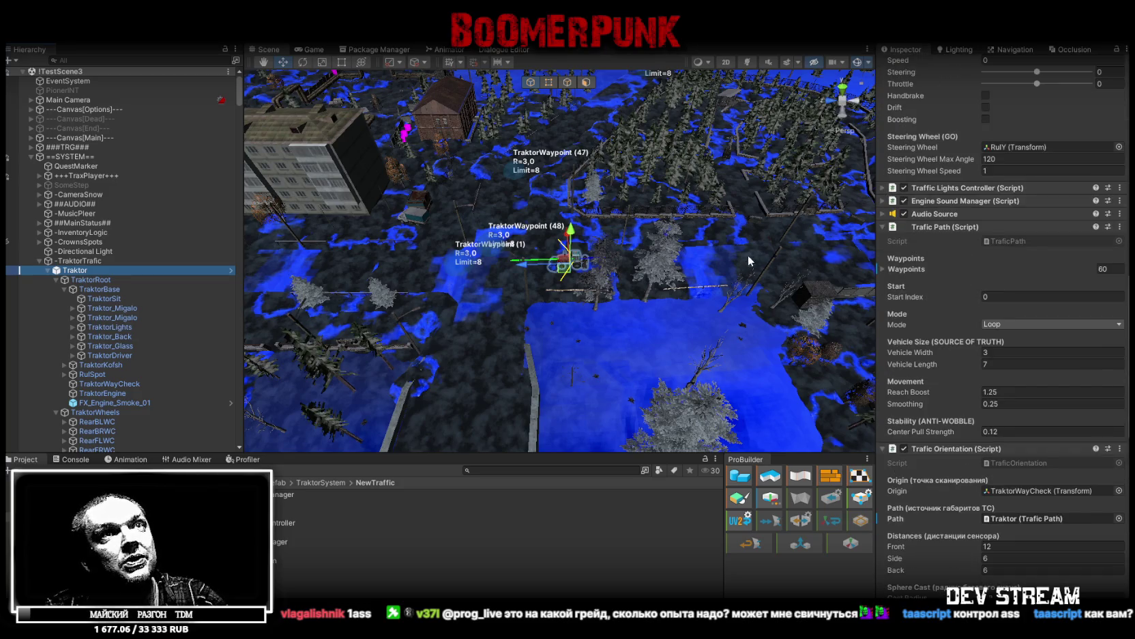
left_click_drag(595, 120, 587, 135)
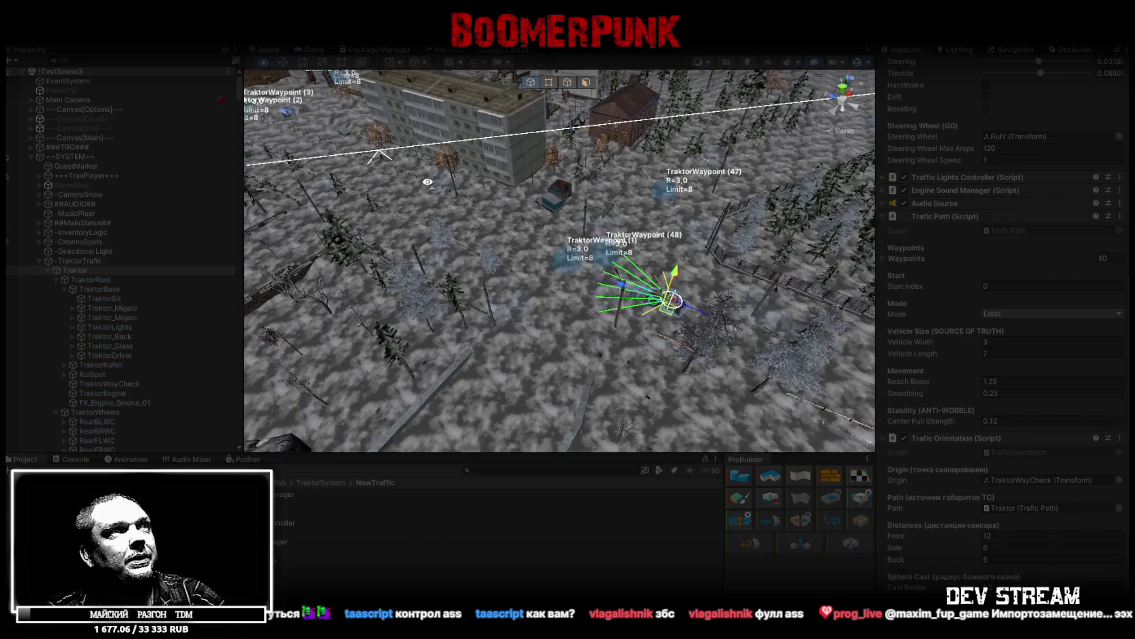
Follow the driving tractor, alternating between orbiting the Scene view and watching the running Game view
left_click_drag(446, 237, 455, 258)
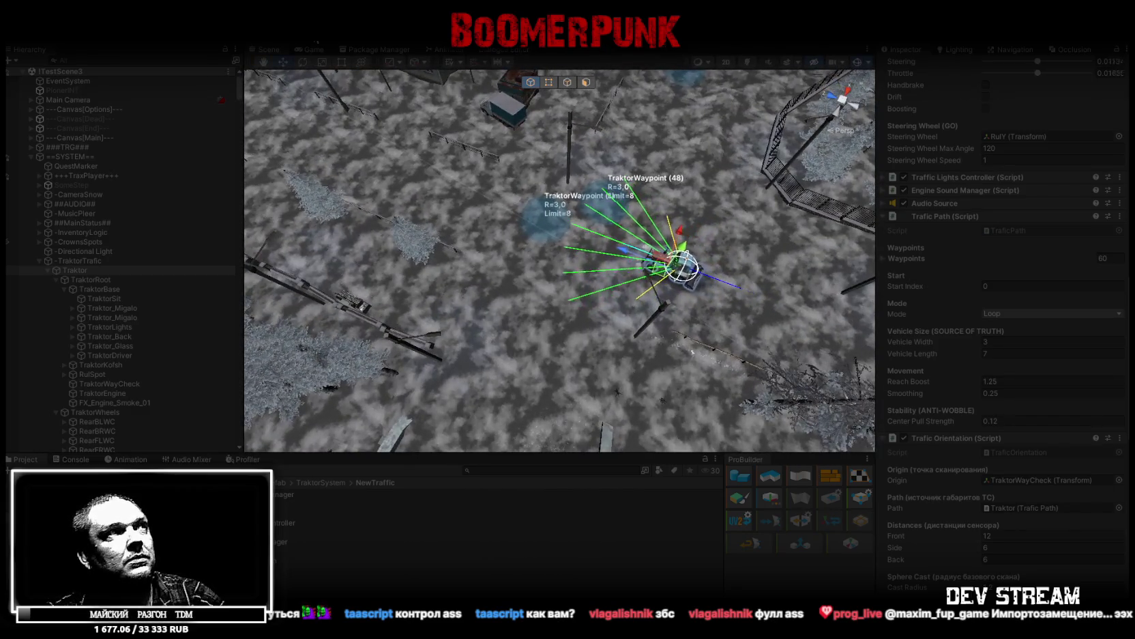
left_click(324, 51)
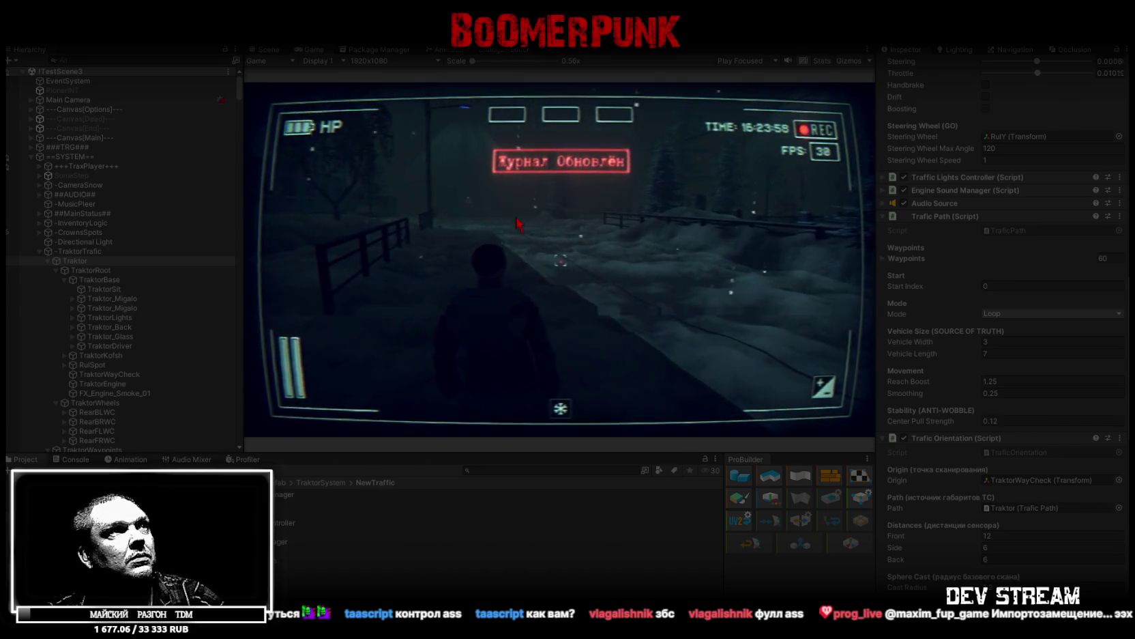
left_click(266, 49)
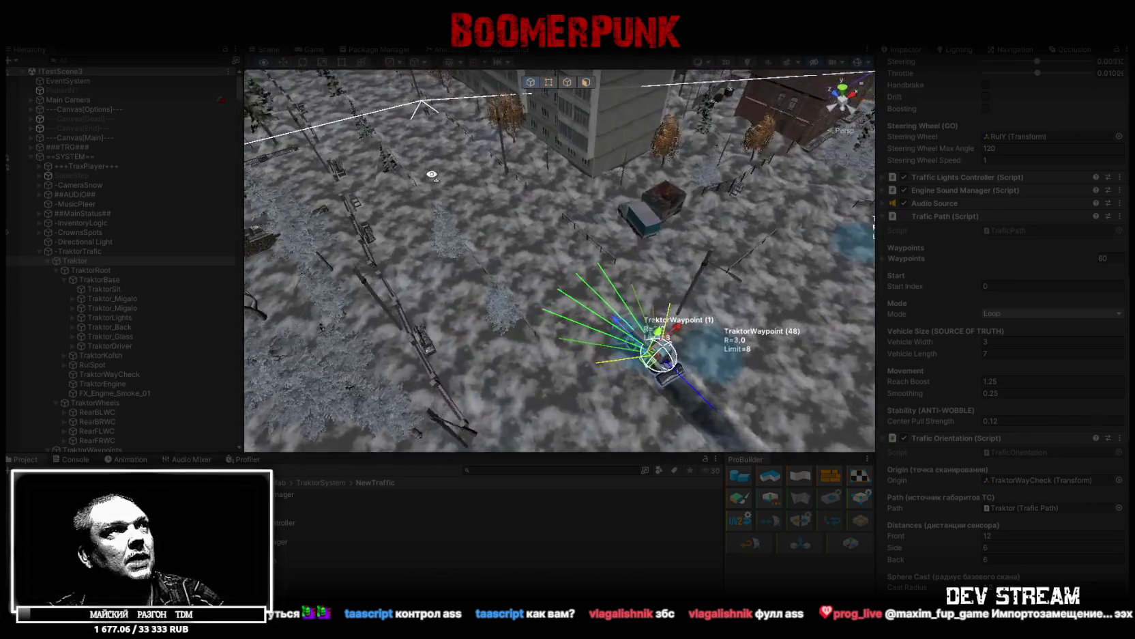
mouse_move(417, 180)
left_mouse_down()
mouse_move(363, 195)
mouse_move(525, 197)
mouse_move(505, 191)
left_mouse_up()
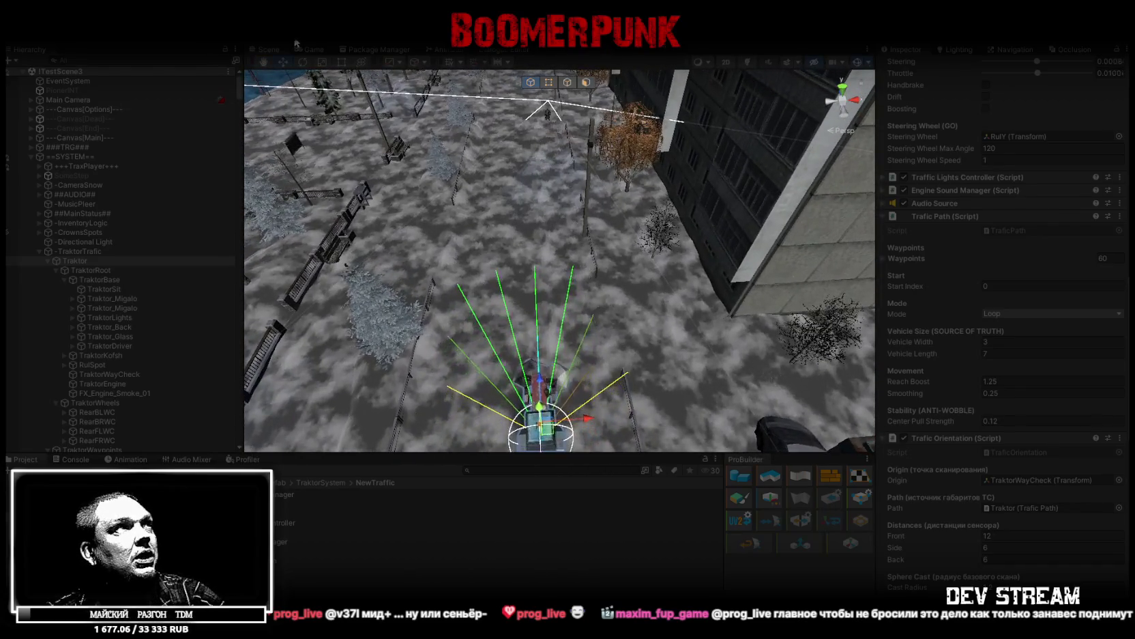
left_click(314, 50)
left_click(359, 84)
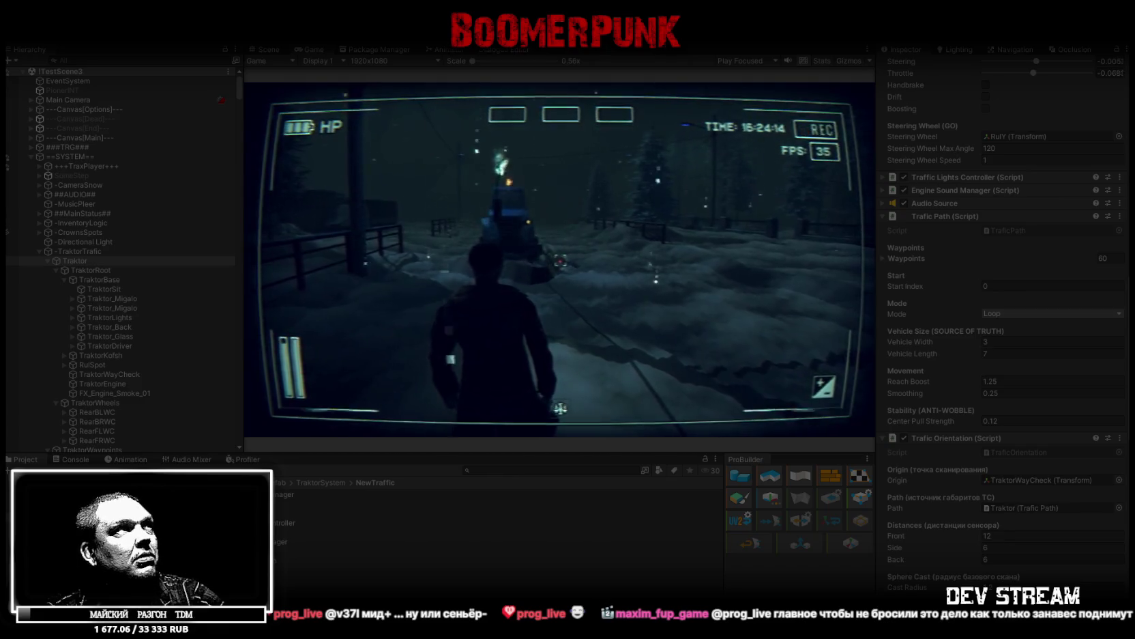
left_click(268, 51)
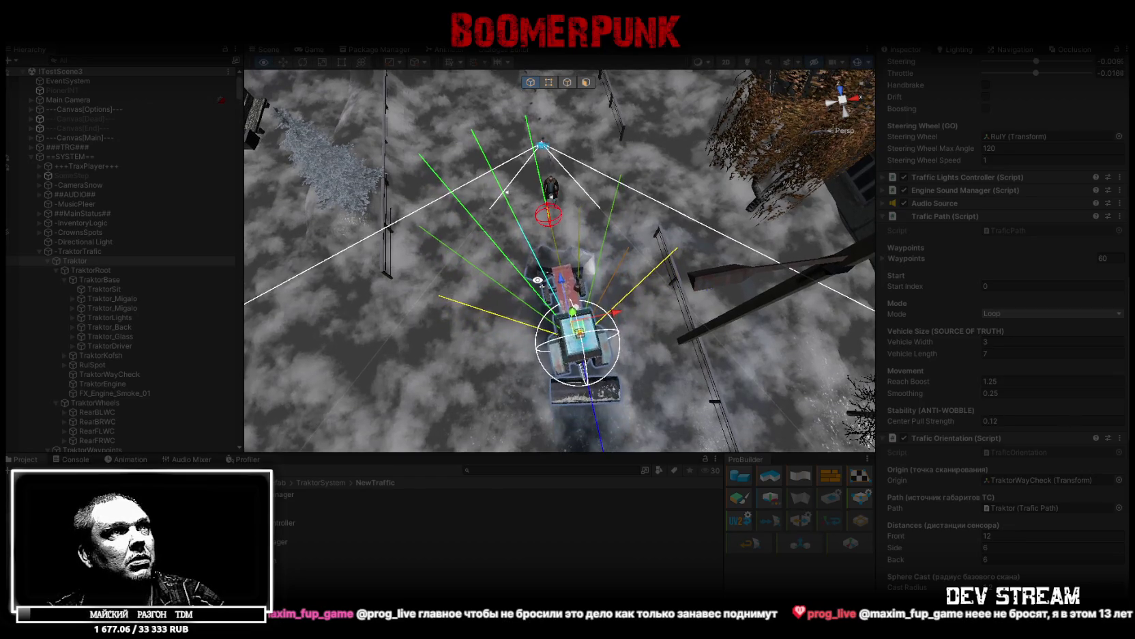
Orbit and zoom the Scene view in close to the tractor by the fence and pedestrian
scroll(397, 264, "up", 5)
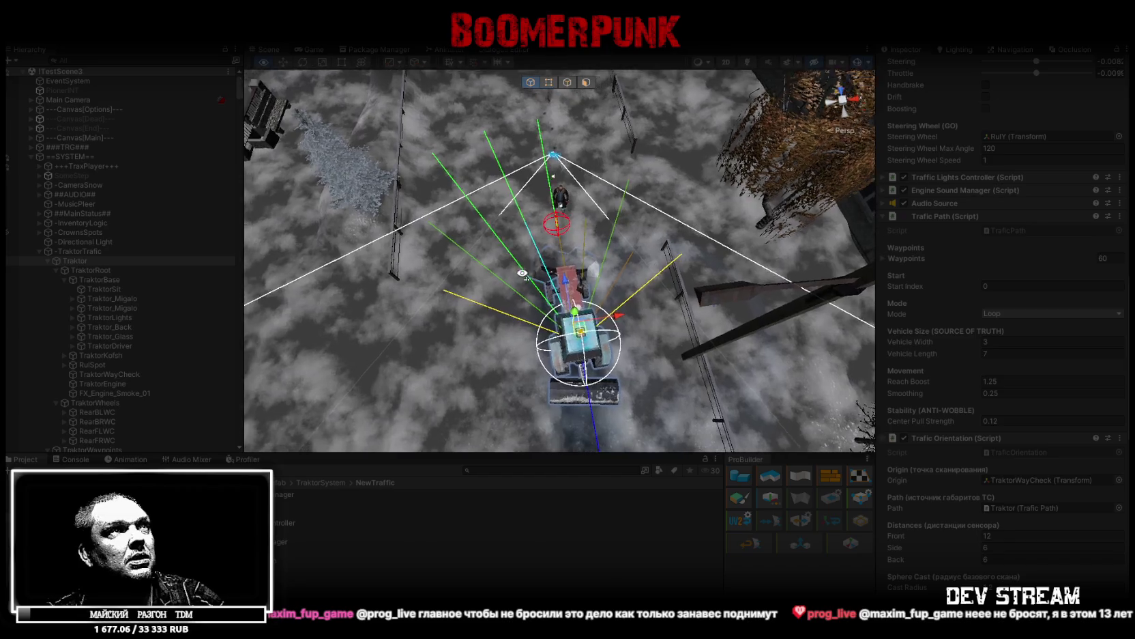
left_click_drag(397, 265, 218, 267)
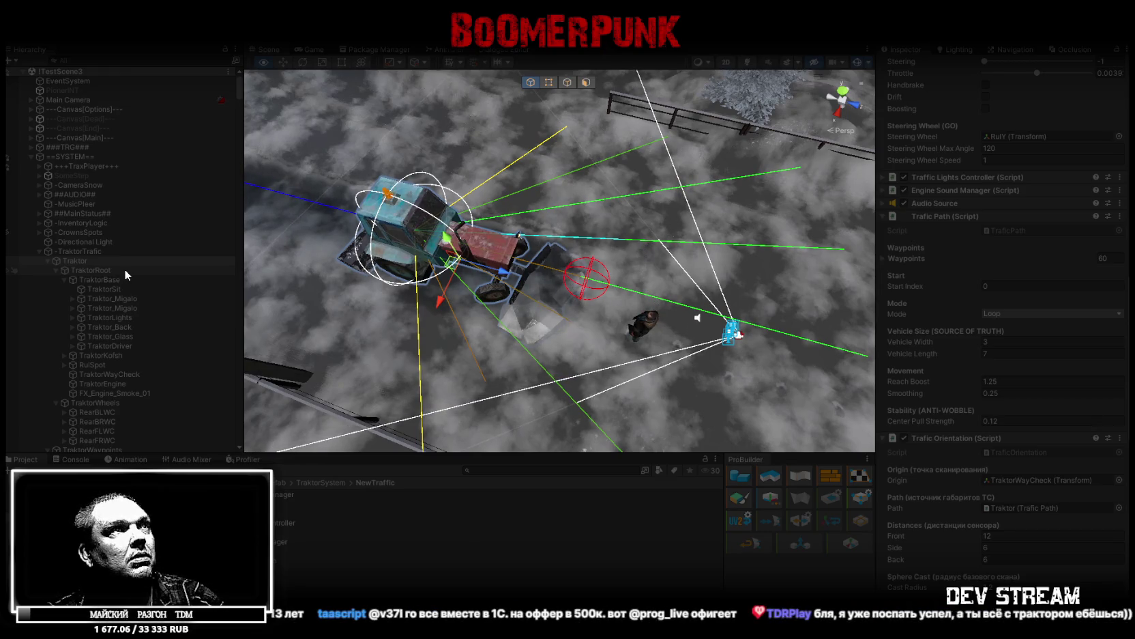
scroll(978, 464, "down", 5)
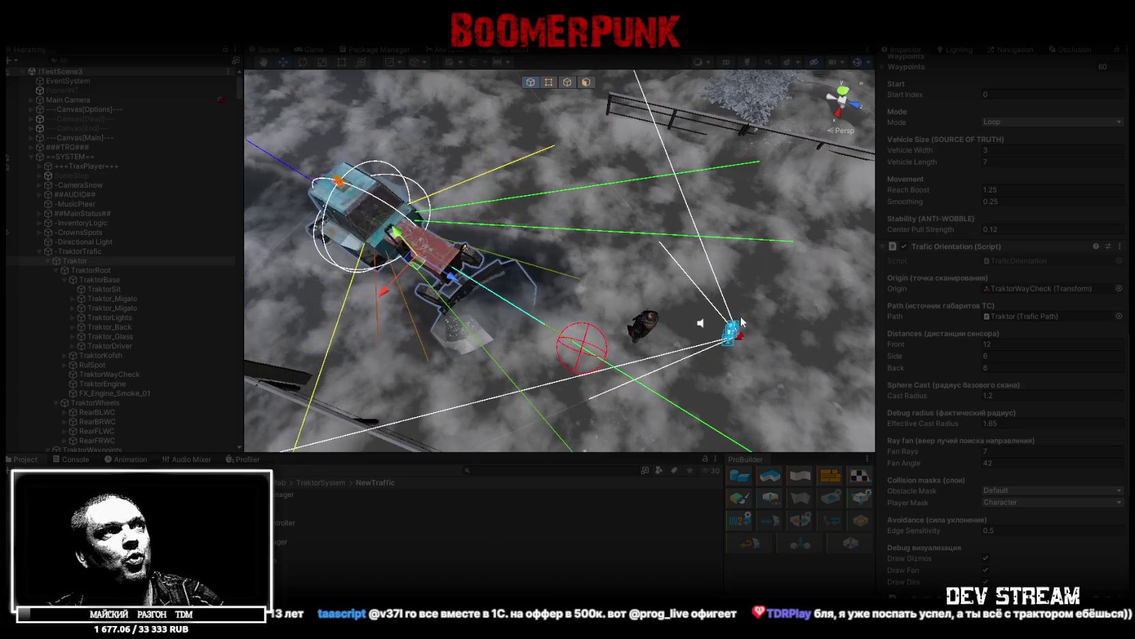
mouse_move(635, 334)
left_mouse_down()
mouse_move(498, 338)
mouse_move(434, 324)
left_mouse_up()
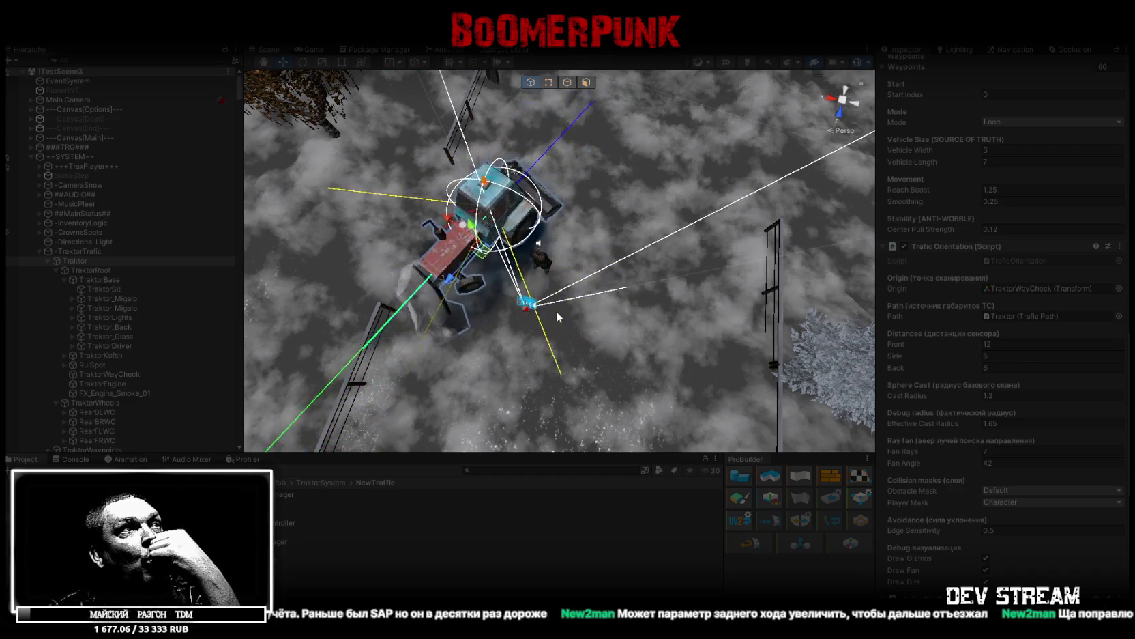
mouse_move(554, 246)
left_mouse_down()
mouse_move(431, 237)
mouse_move(565, 107)
mouse_move(592, 117)
mouse_move(590, 81)
left_mouse_up()
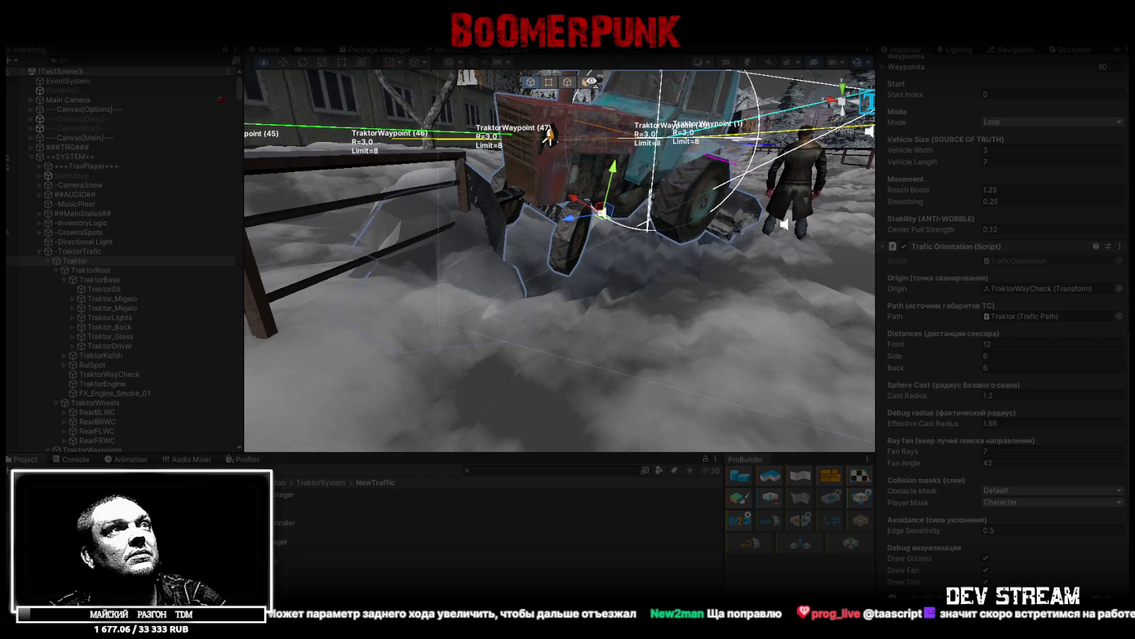
Orbit overhead around the tractor, then watch it looming ahead through the player's Game camera
left_click_drag(591, 82, 611, 127)
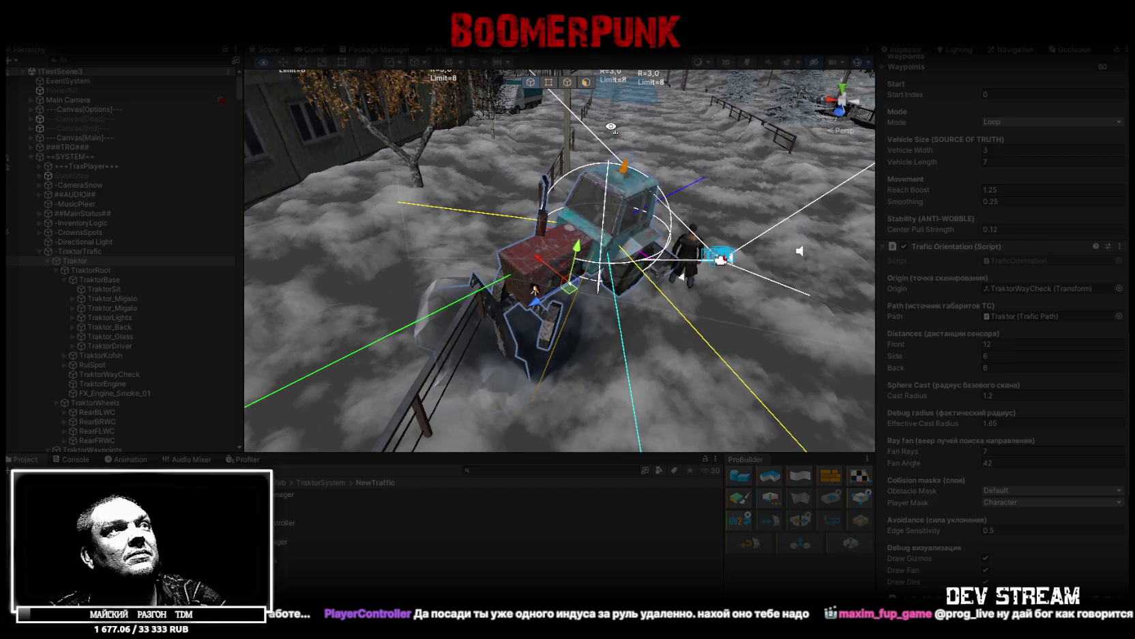
mouse_move(612, 127)
left_mouse_down()
mouse_move(596, 128)
mouse_move(681, 274)
left_mouse_up()
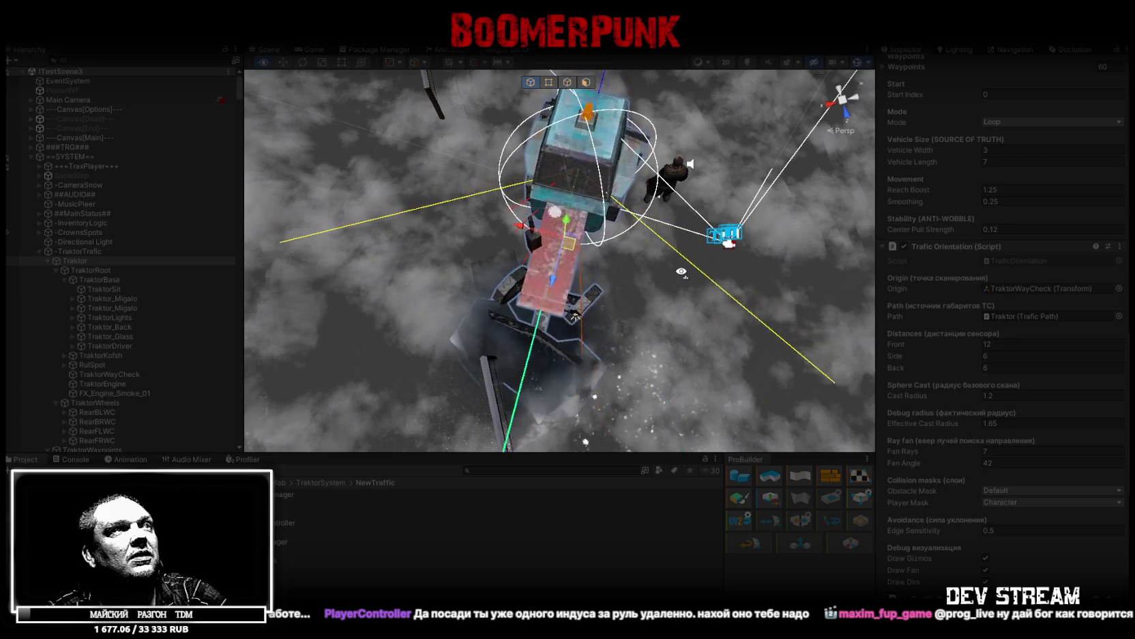
left_click_drag(681, 272, 681, 266)
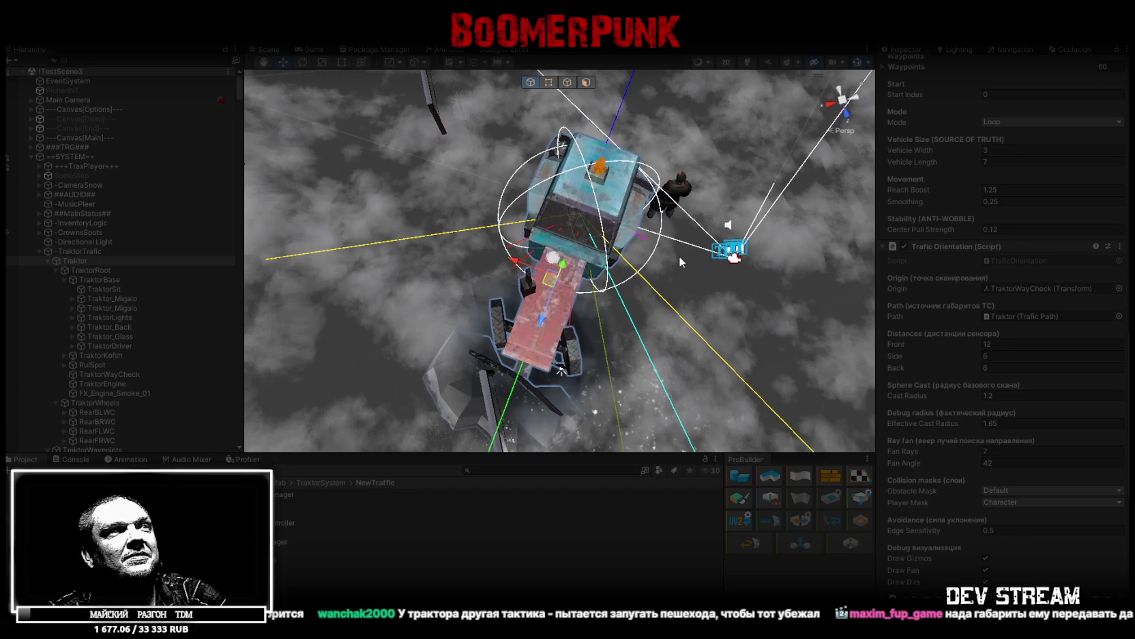
left_click_drag(678, 255, 419, 247)
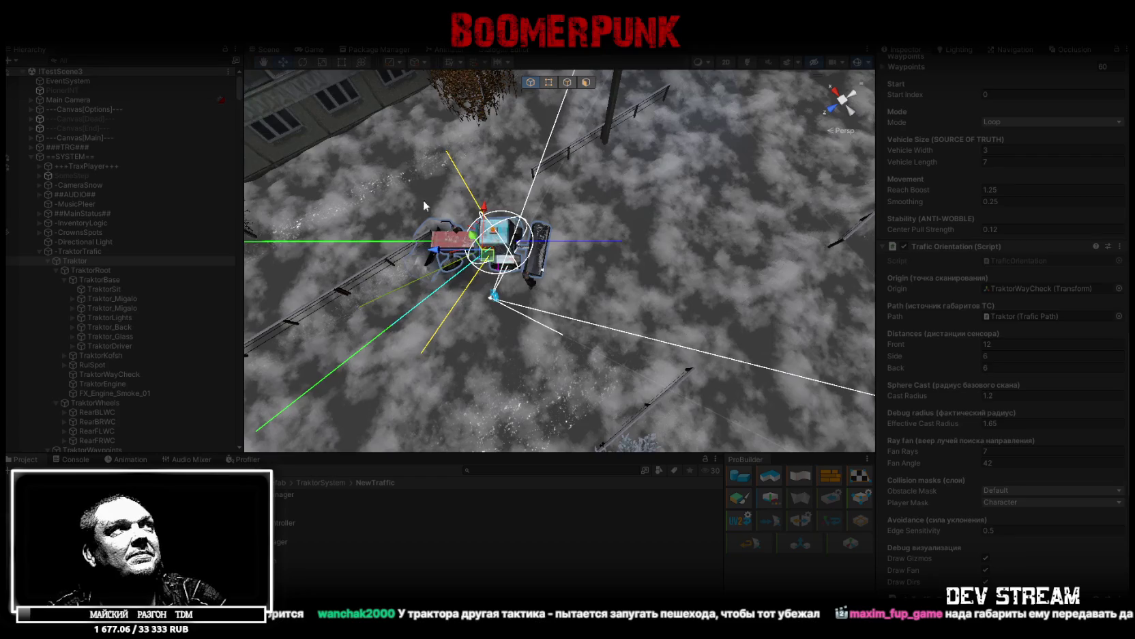
left_click(310, 52)
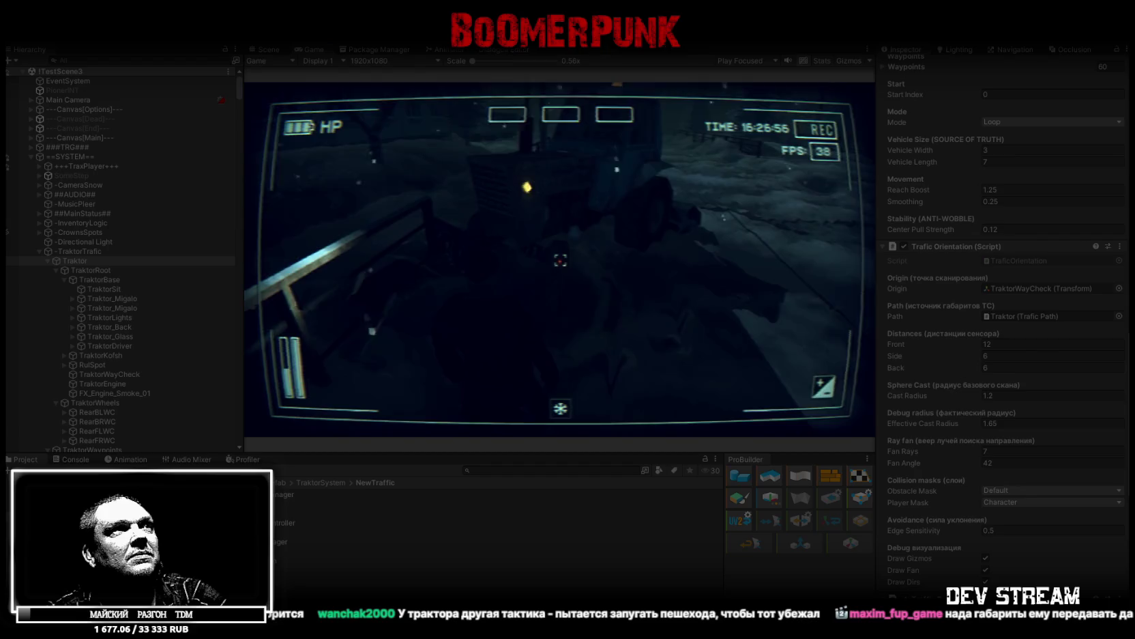
Return to the Scene view and orbit closer around the tractor
left_click(271, 49)
mouse_move(434, 181)
left_mouse_down()
mouse_move(388, 185)
mouse_move(556, 165)
left_mouse_up()
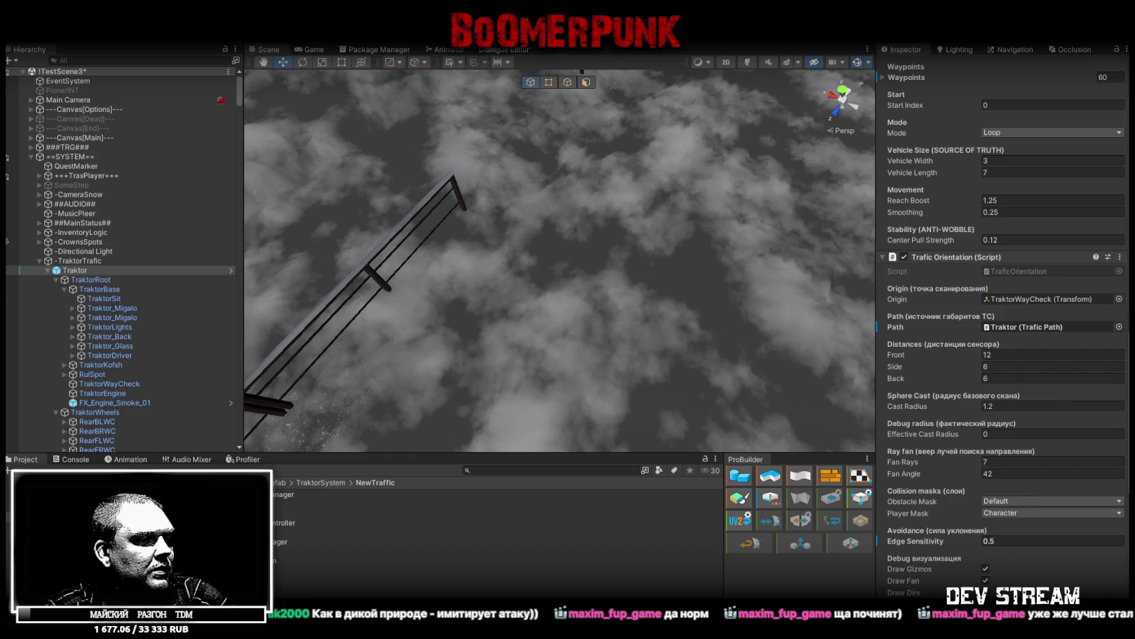
key("super+d")
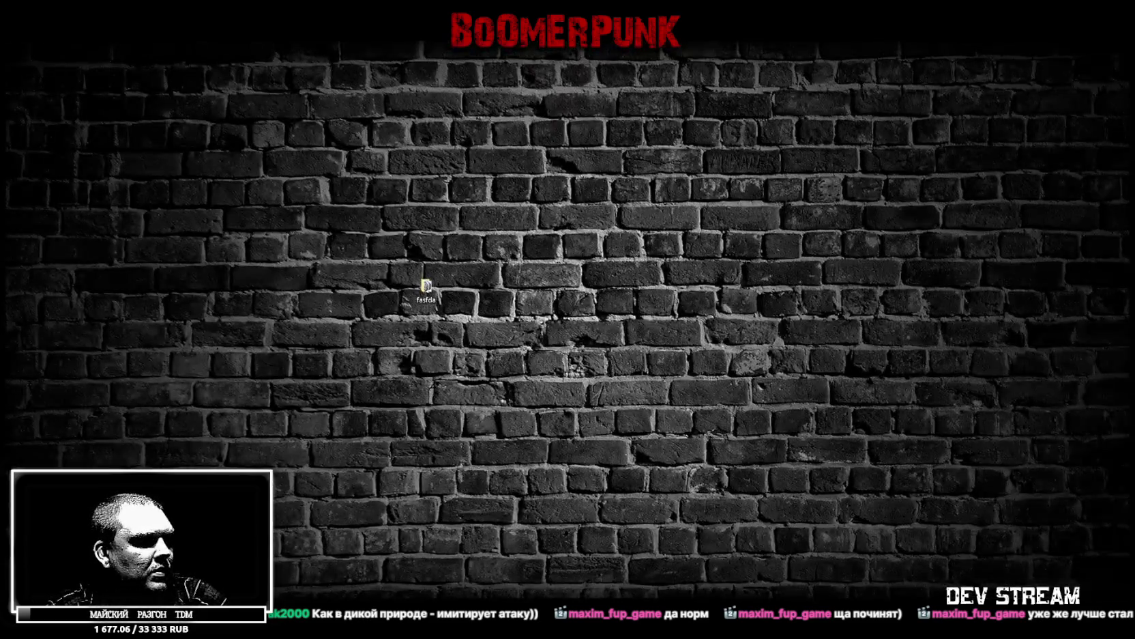
key("super+d")
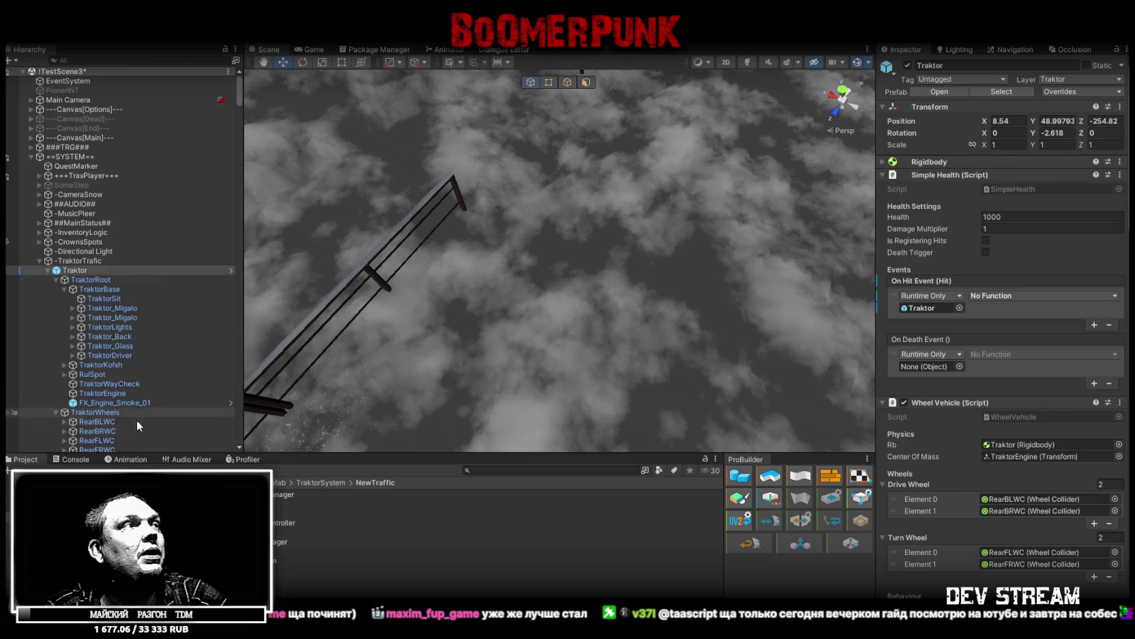
left_click(69, 460)
Browse the NewTraffic project folder, then bring the ChatGPT conversation to the front
left_click(24, 460)
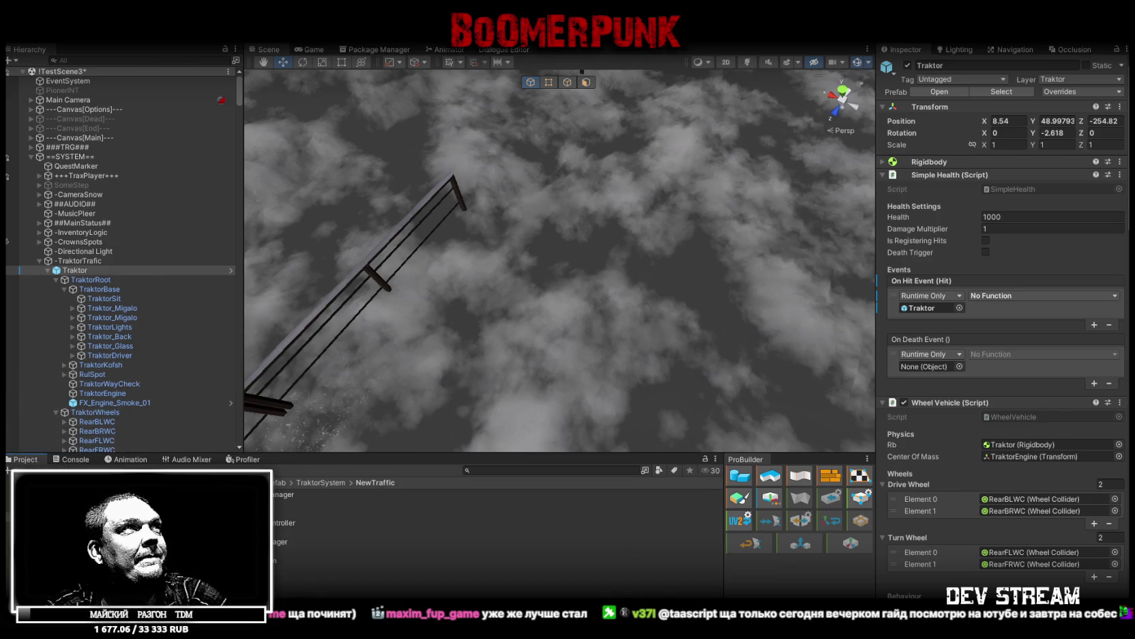
scroll(954, 422, "down", 15)
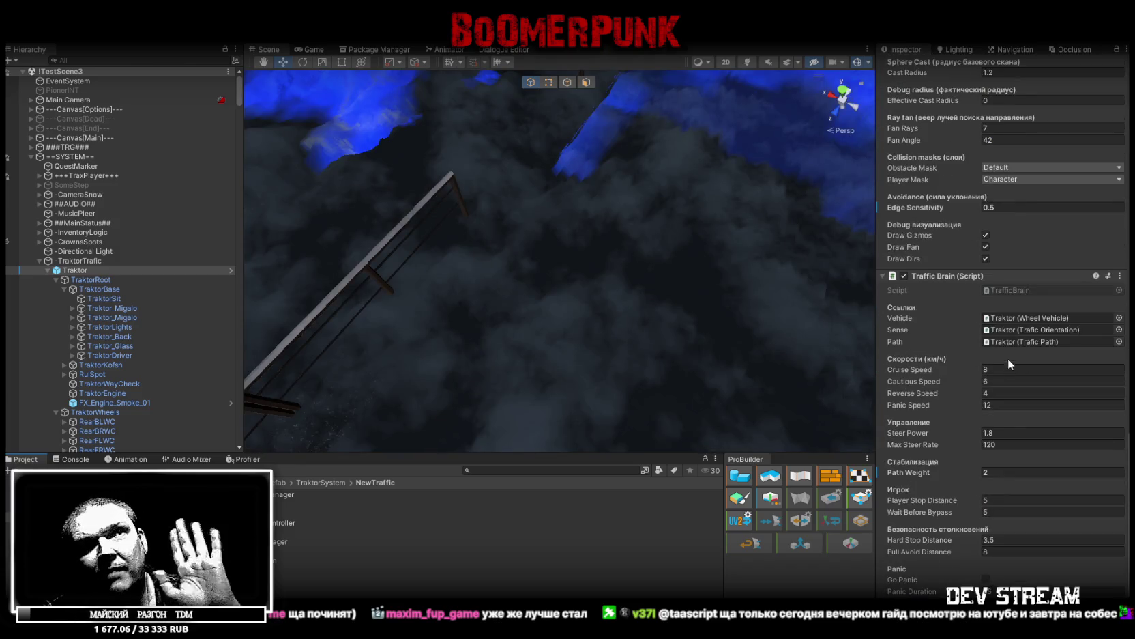
scroll(1046, 316, "down", 2)
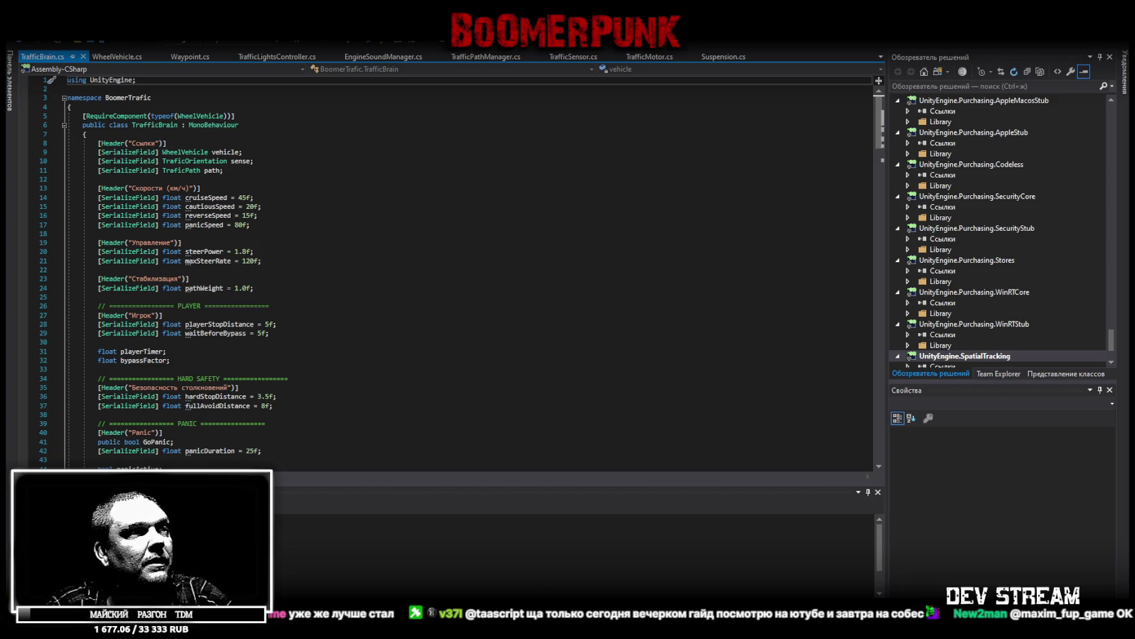
left_click(300, 547)
Open TrafficBrain from the Traktor's Inspector in Visual Studio and copy its entire code
scroll(715, 471, "down", 1)
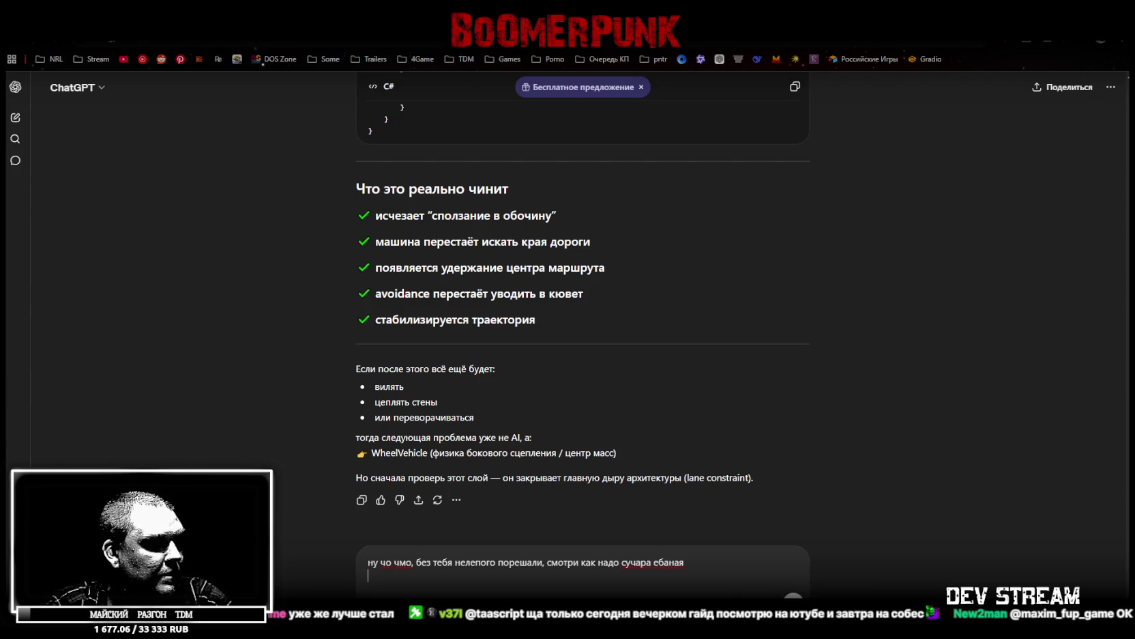
key("alt+Tab")
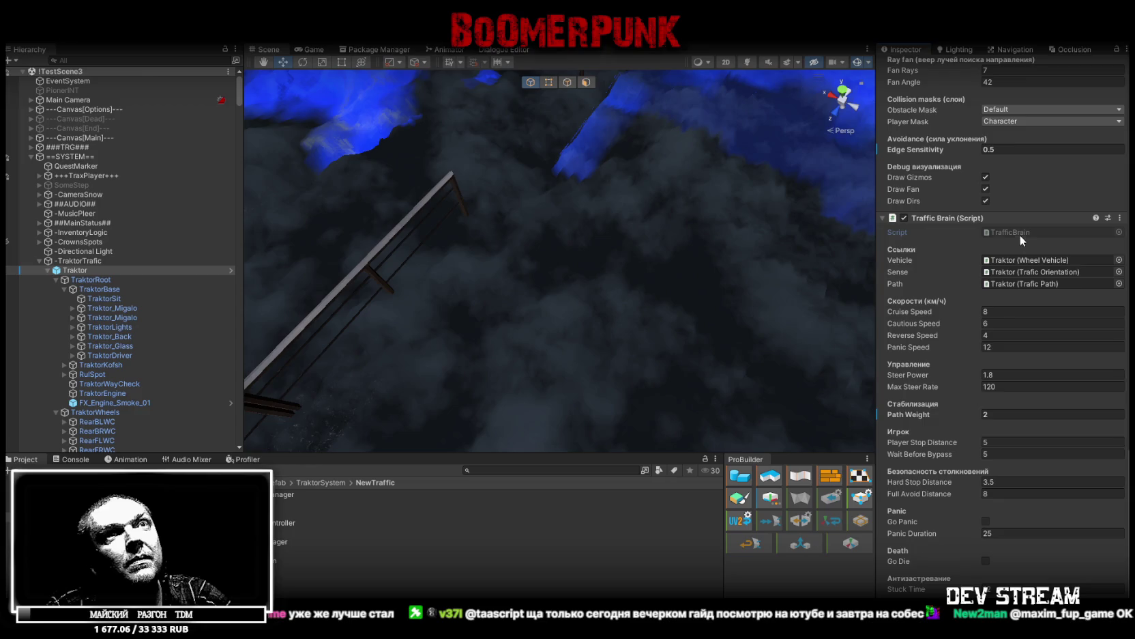
double_click(1024, 233)
key("ctrl+a")
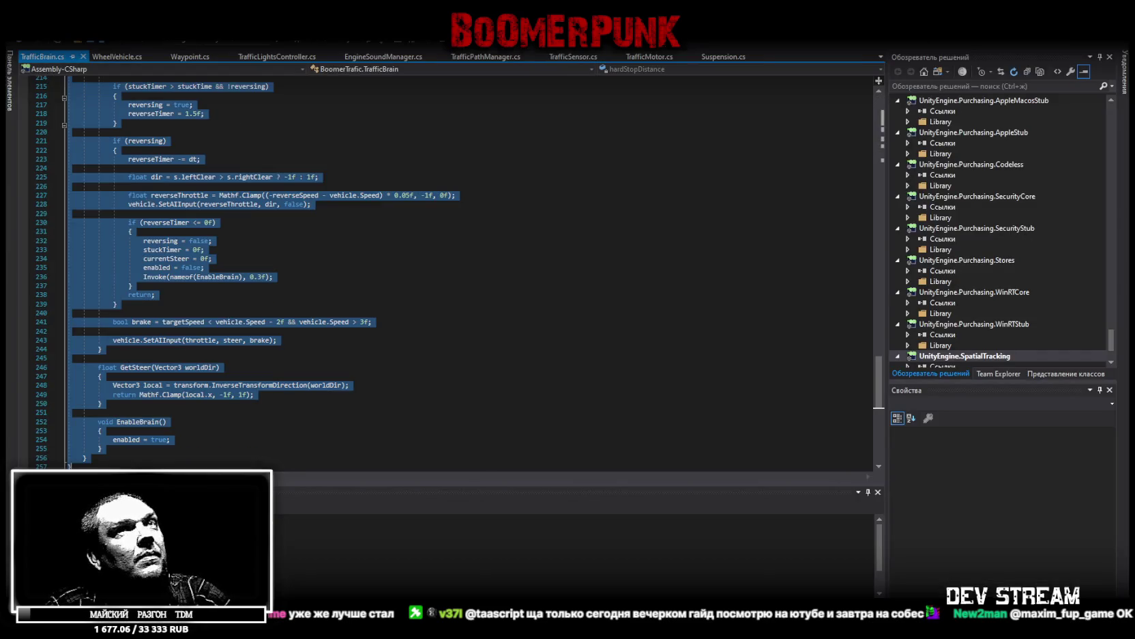
key("alt+Tab")
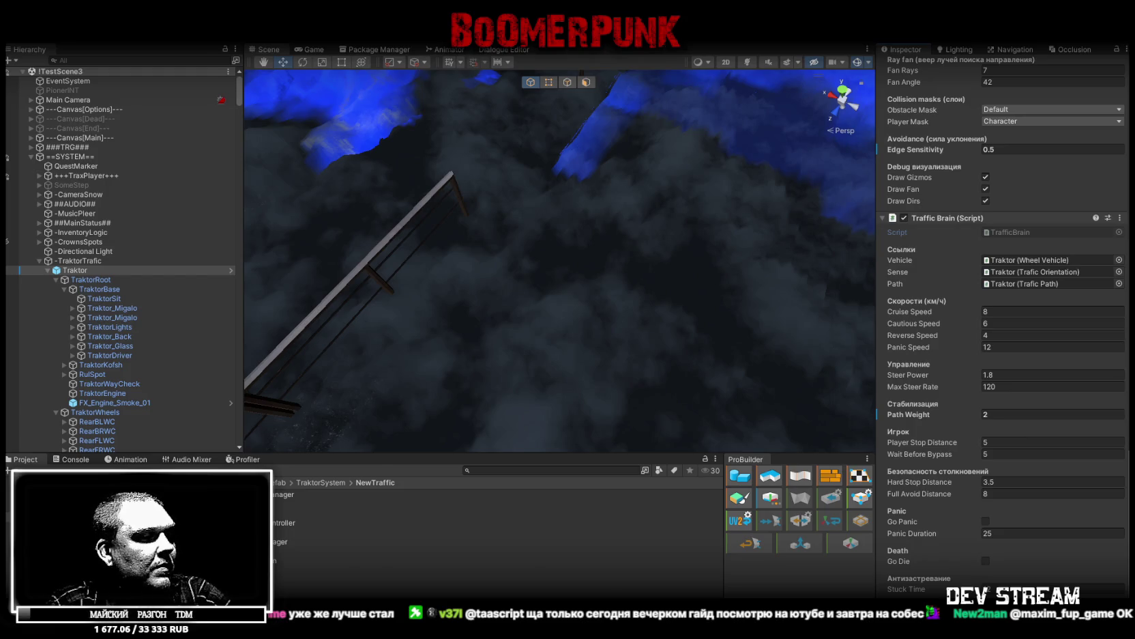
key("alt+Tab")
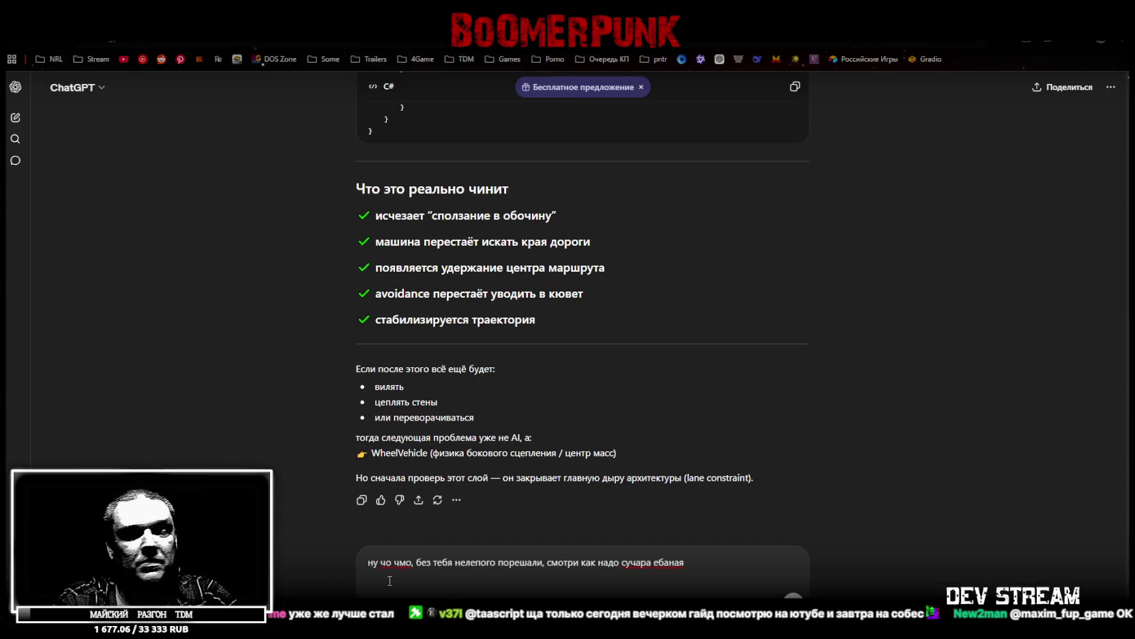
Paste the TrafficBrain code into the ChatGPT draft and locate the TraficOrientation script in Unity
key("shift+Return")
key("ctrl+v")
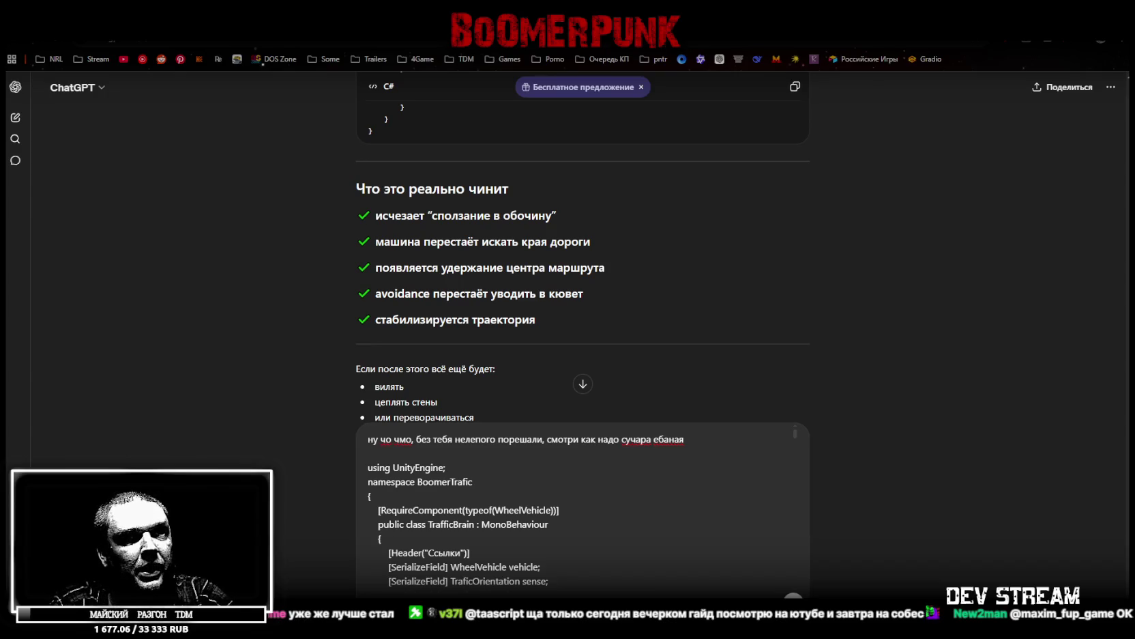
key("alt+Tab")
scroll(1003, 344, "up", 8)
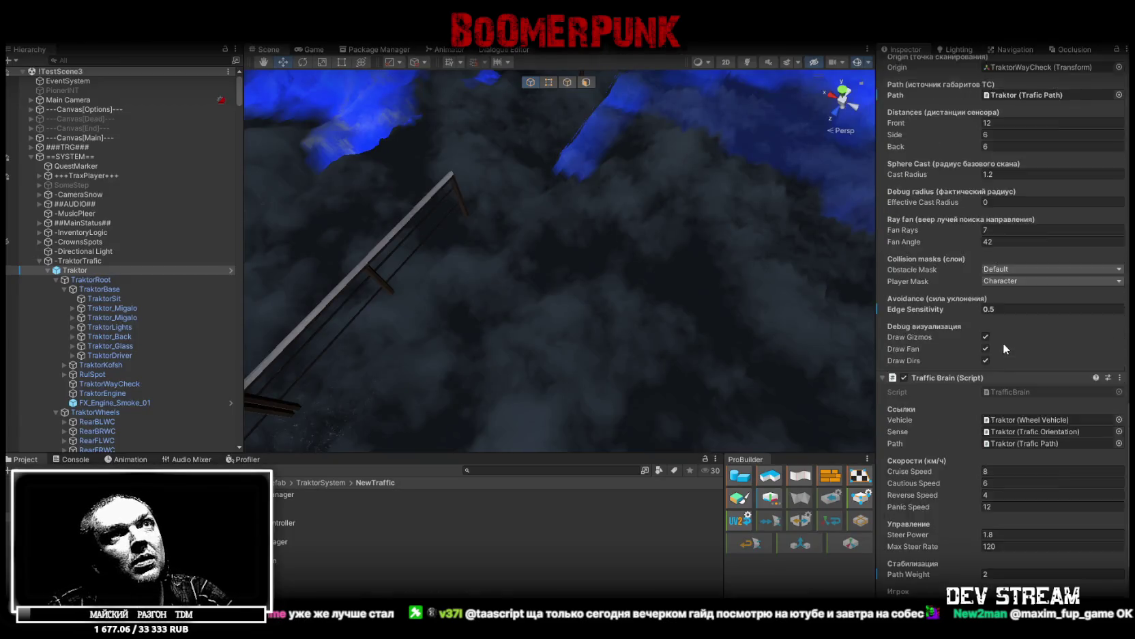
left_click(1007, 199)
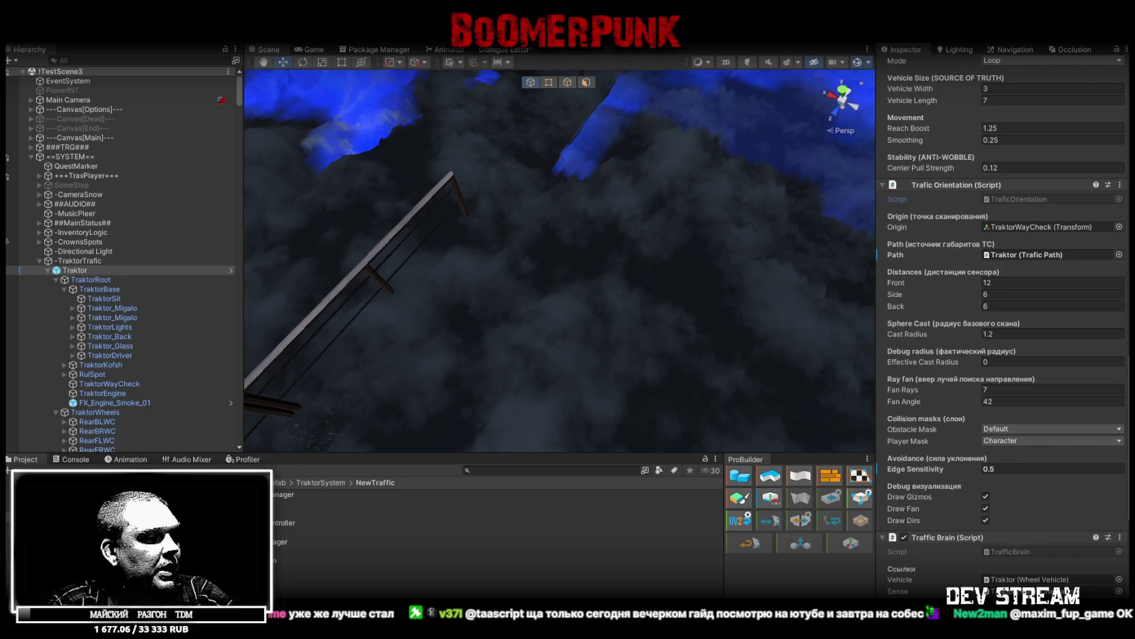
key("alt+Tab")
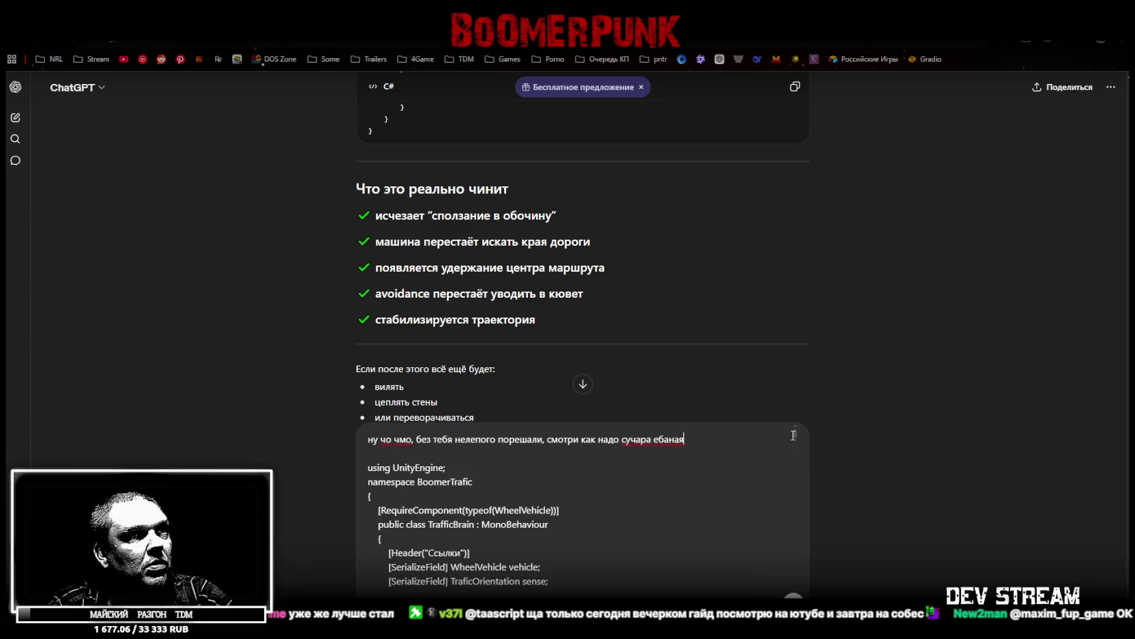
Paste the TraficOrientation script after the TrafficBrain code in the draft
left_click_drag(793, 435, 795, 580)
left_click(396, 583)
key("ctrl+v")
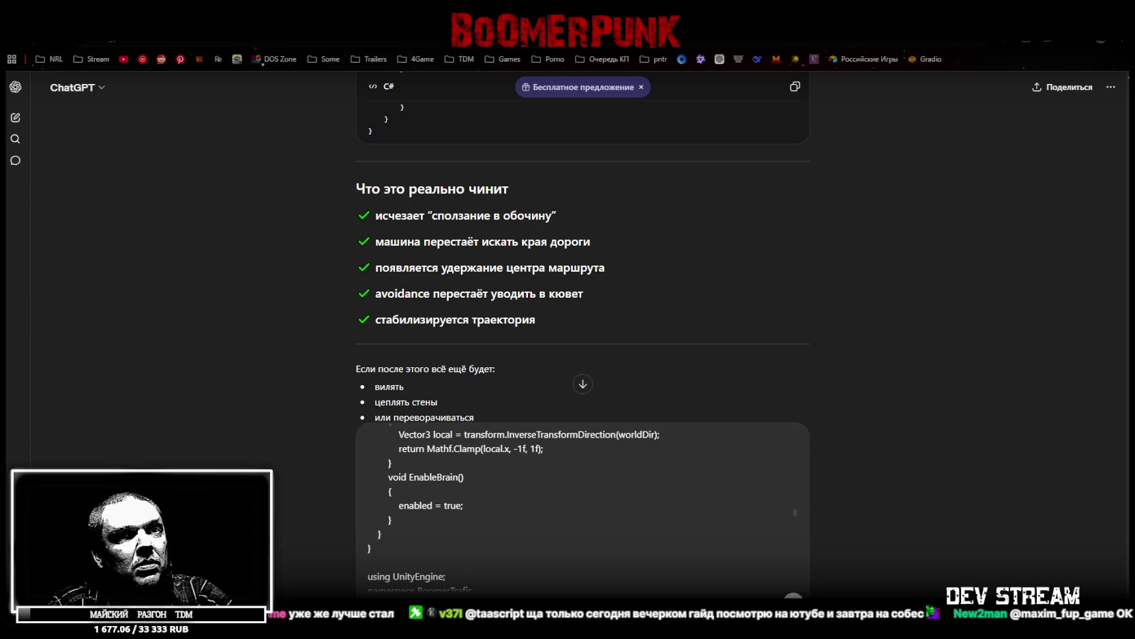
Add the TraficPath script, then type 'анализируй нахуй и смотри где обосрался сам, ЛОХ!' on a new line
key("alt+Tab")
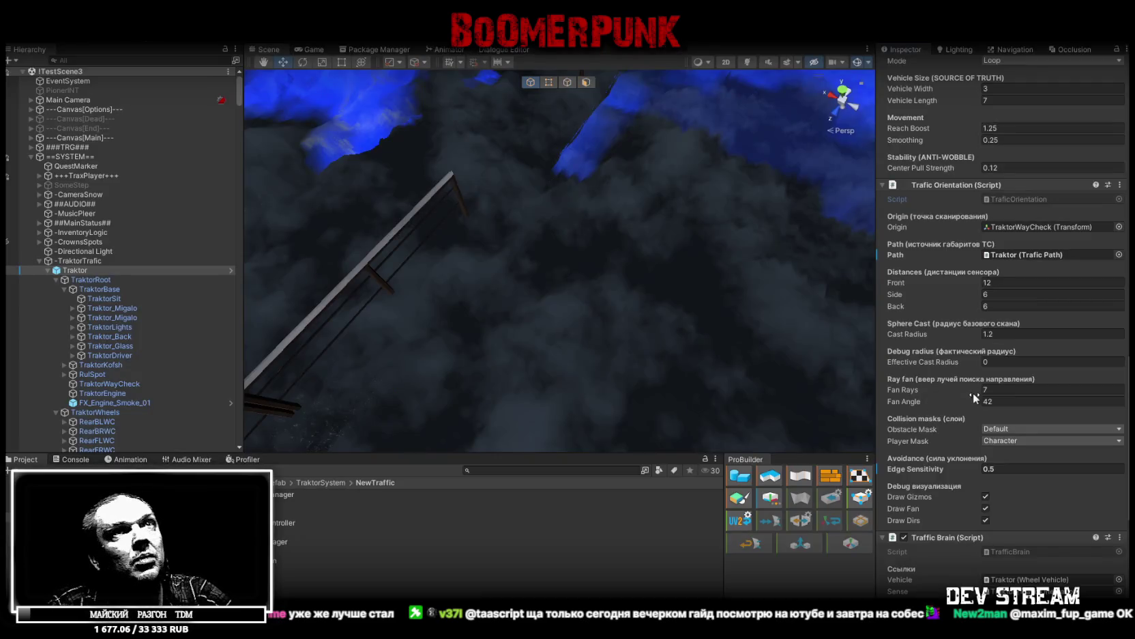
scroll(1080, 244, "up", 5)
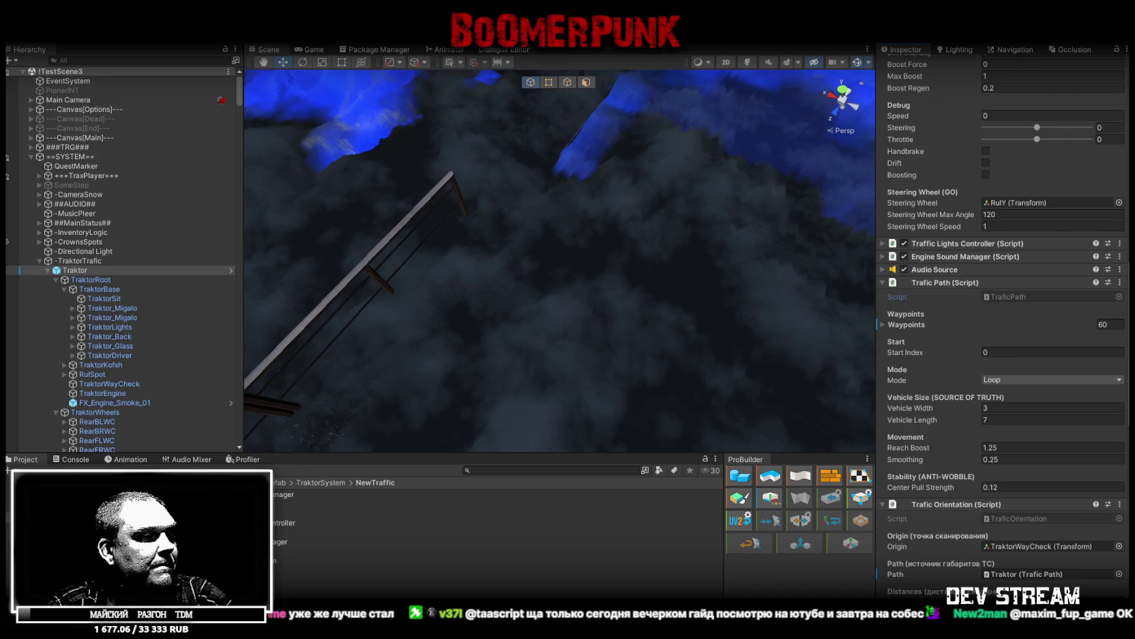
key("alt+Tab")
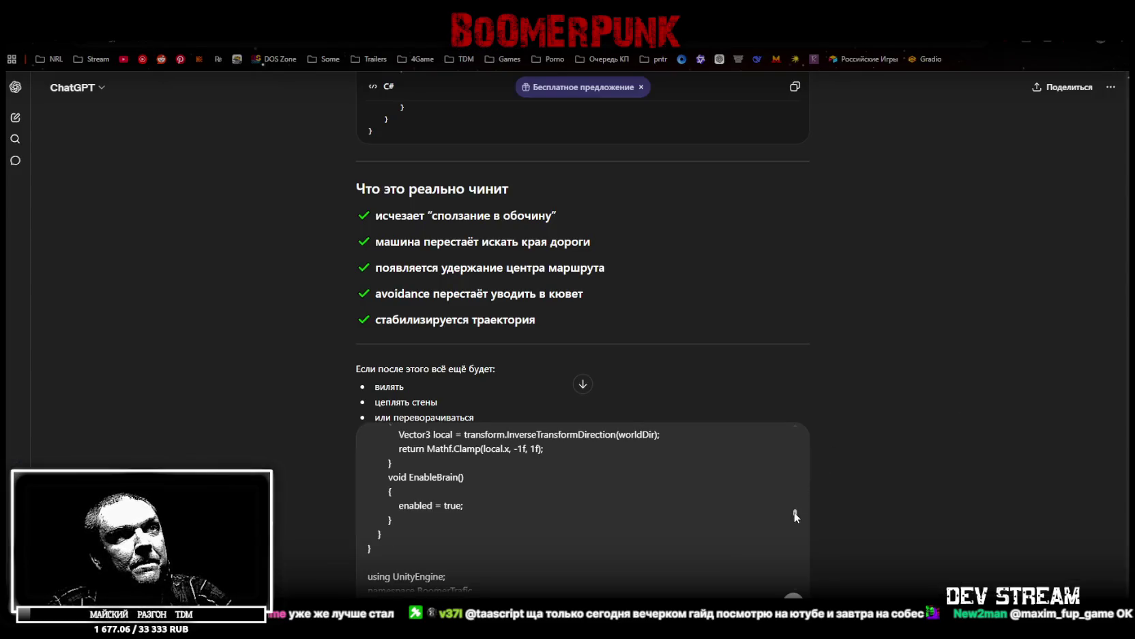
scroll(793, 513, "down", 5)
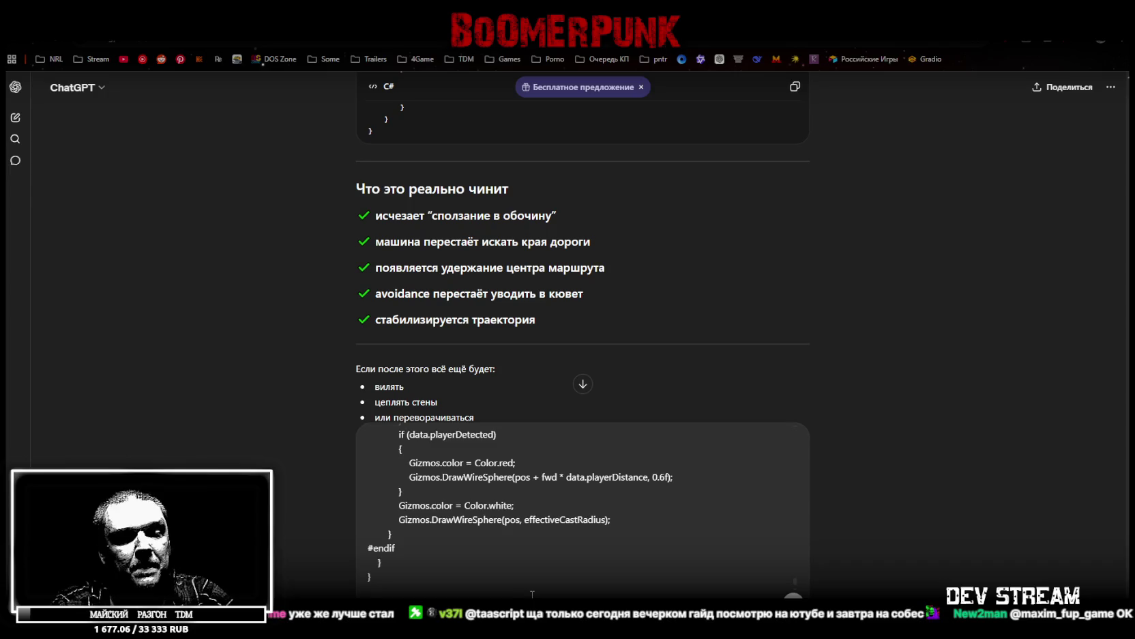
key("shift+Return")
key("shift+Return")
type("ана")
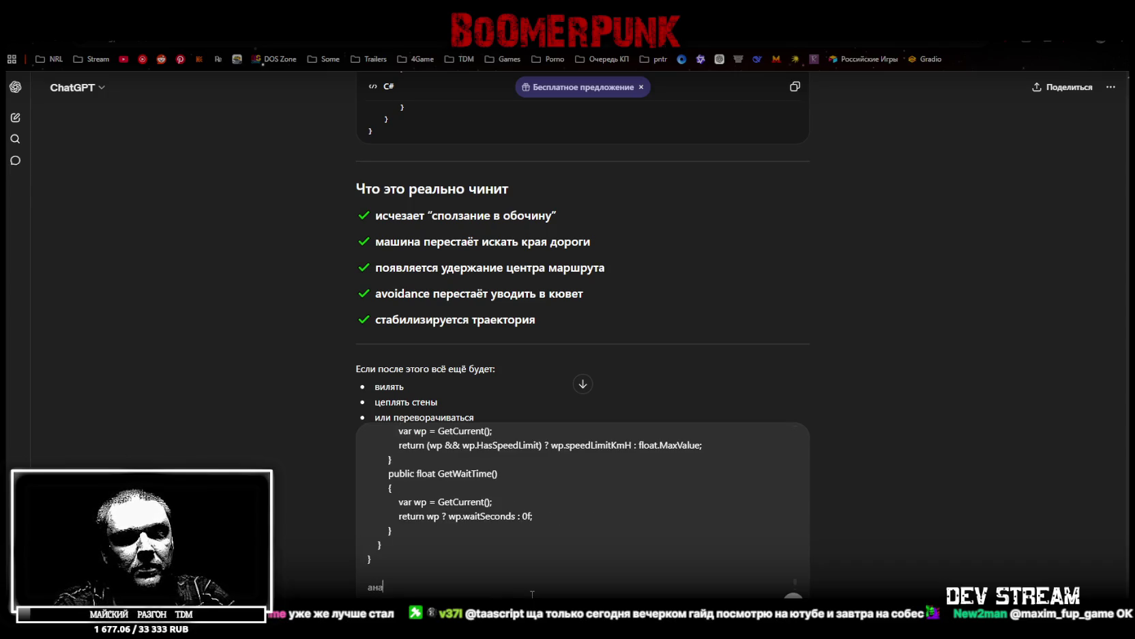
type("лизируй нахуй и смотри где обо")
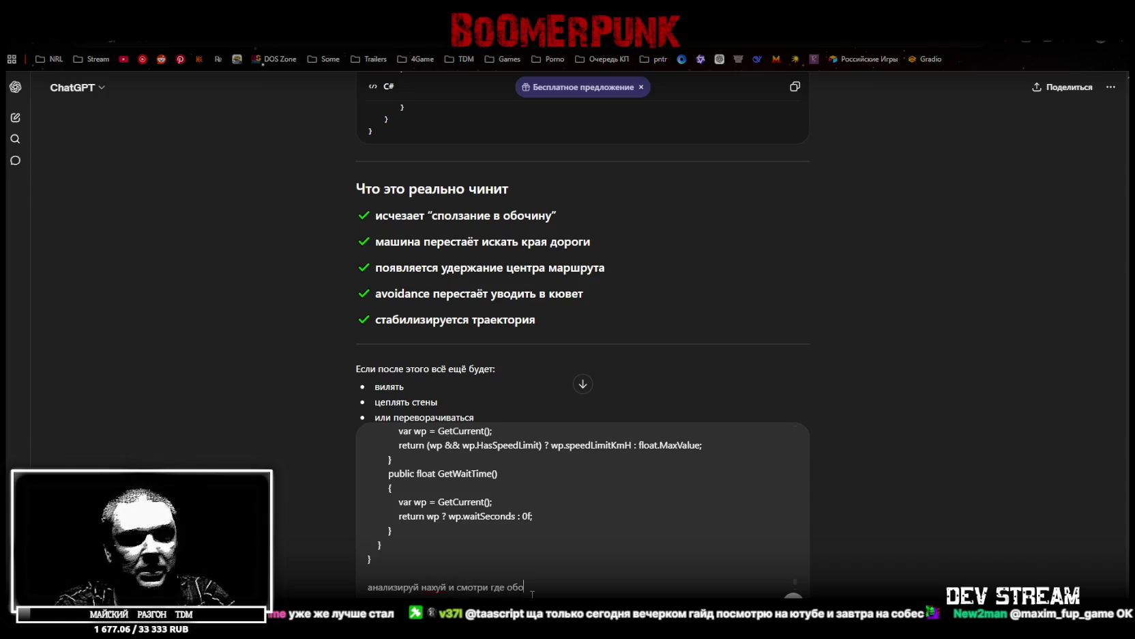
type("срался са")
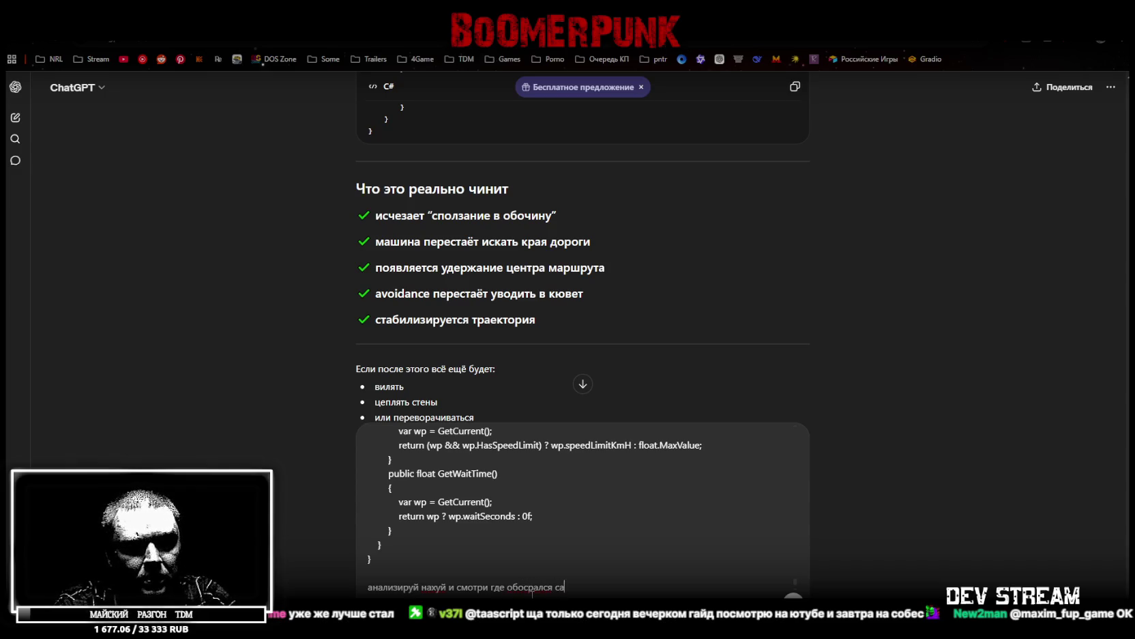
type("м, ЛОХ!")
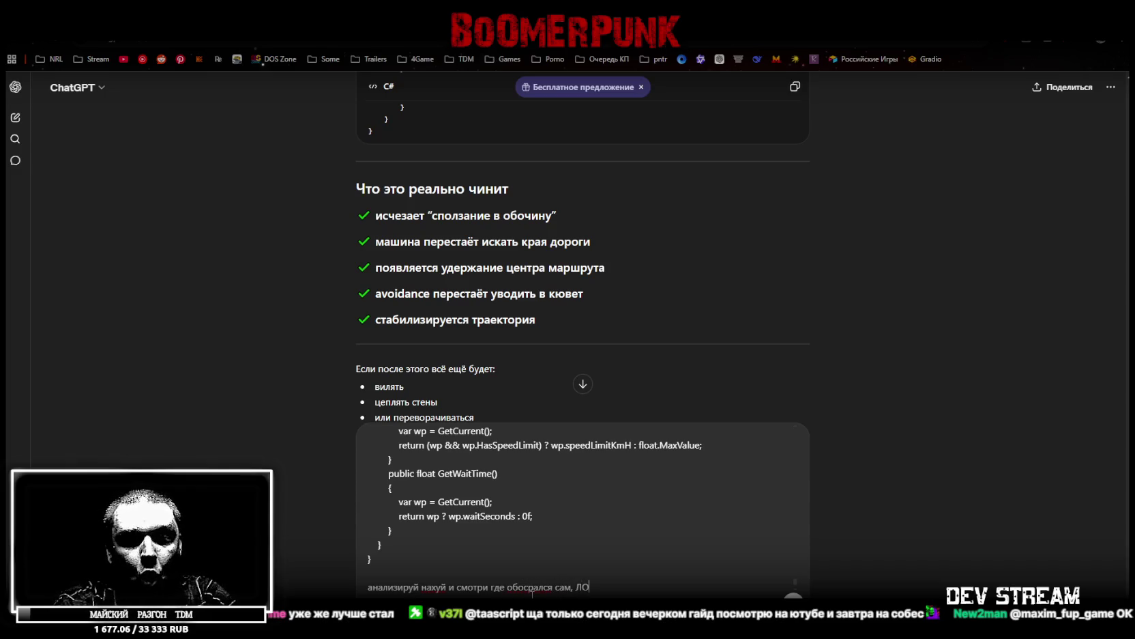
Send the scripts with the analysis request to ChatGPT and return to Unity
key("Return")
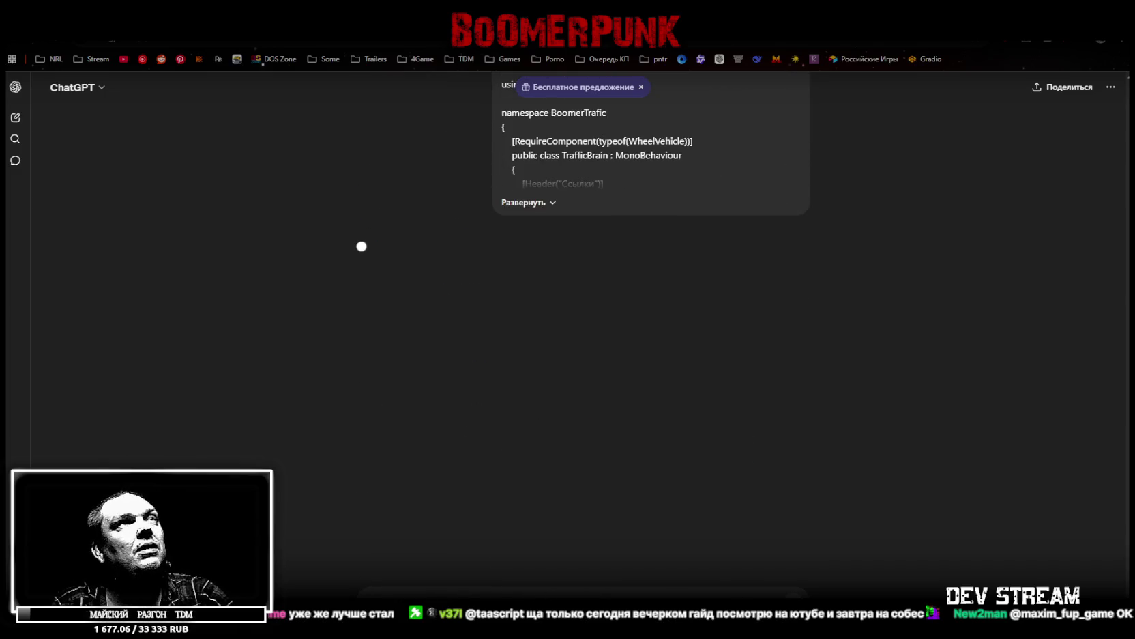
key("alt+Tab")
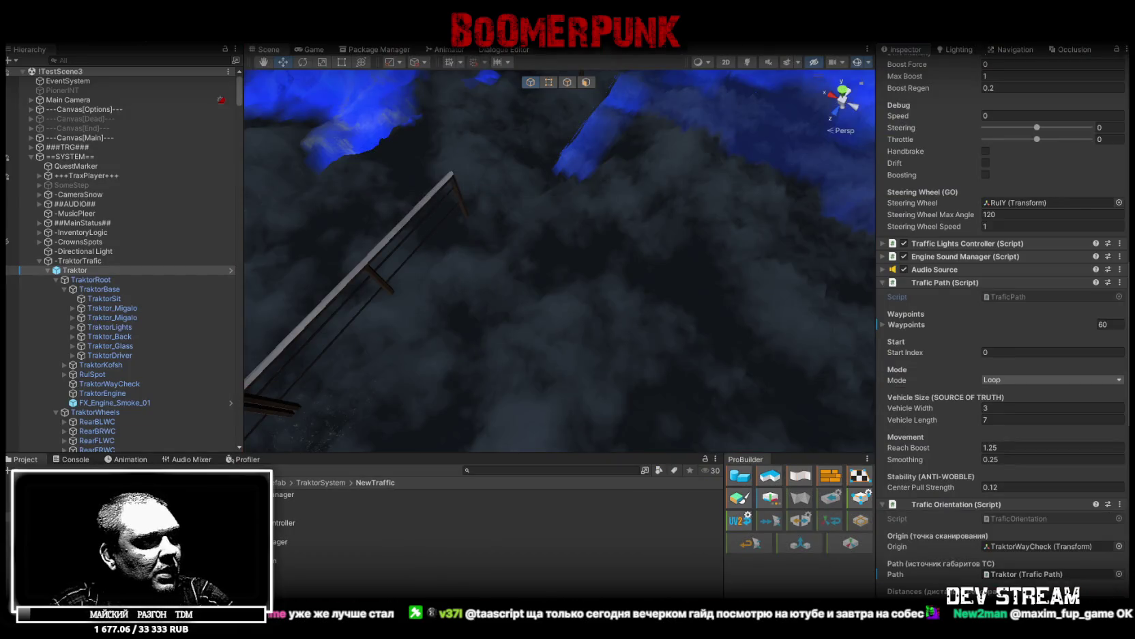